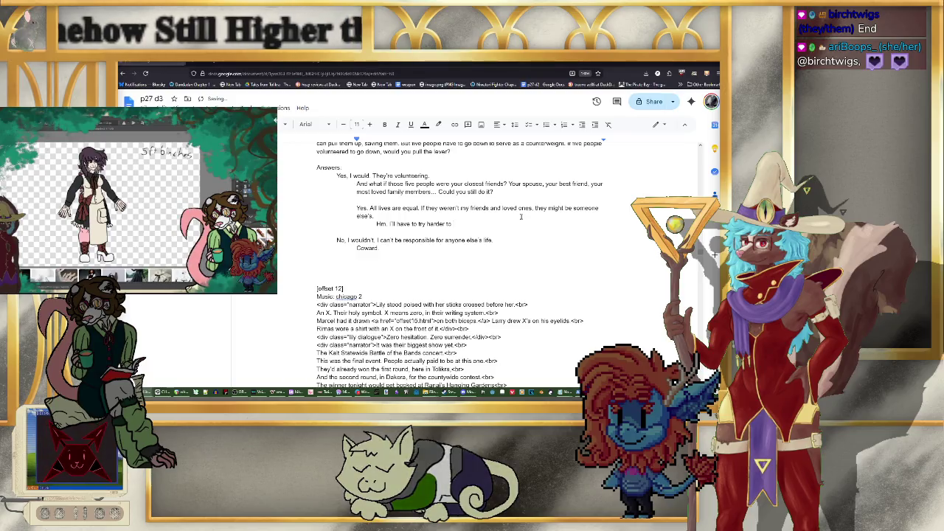
# Step: End the line with 'crack you.' and add the outdented reply 'No. Not if they were my closest friends.'
pyautogui.write('crack you.')
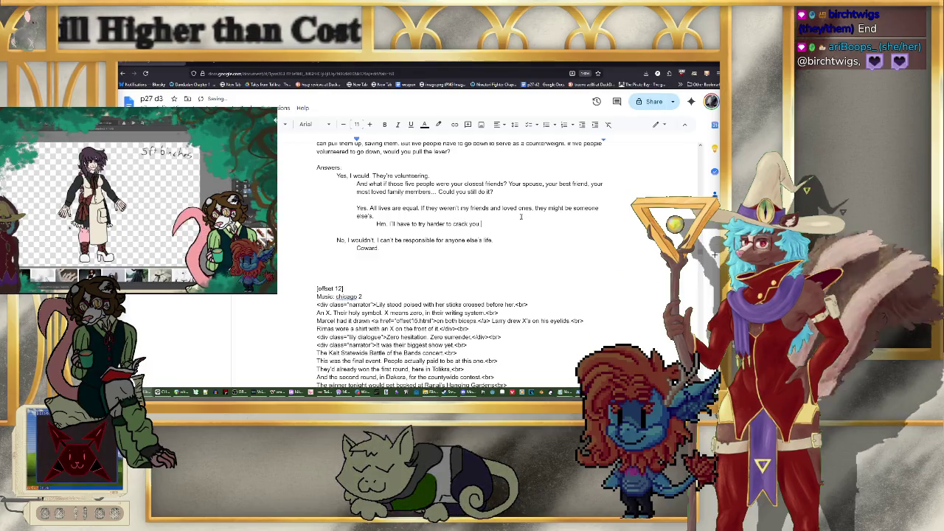
pyautogui.press('Return')
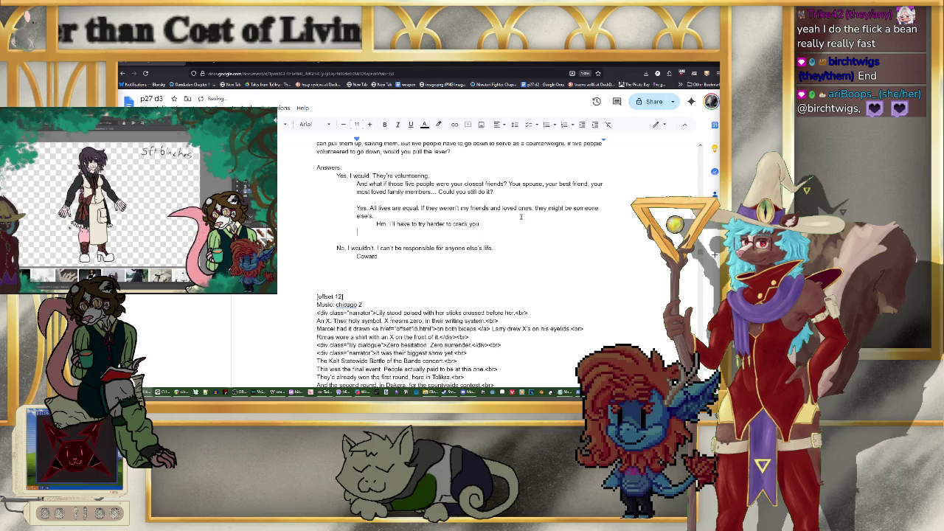
pyautogui.press('Return')
pyautogui.write('No.')
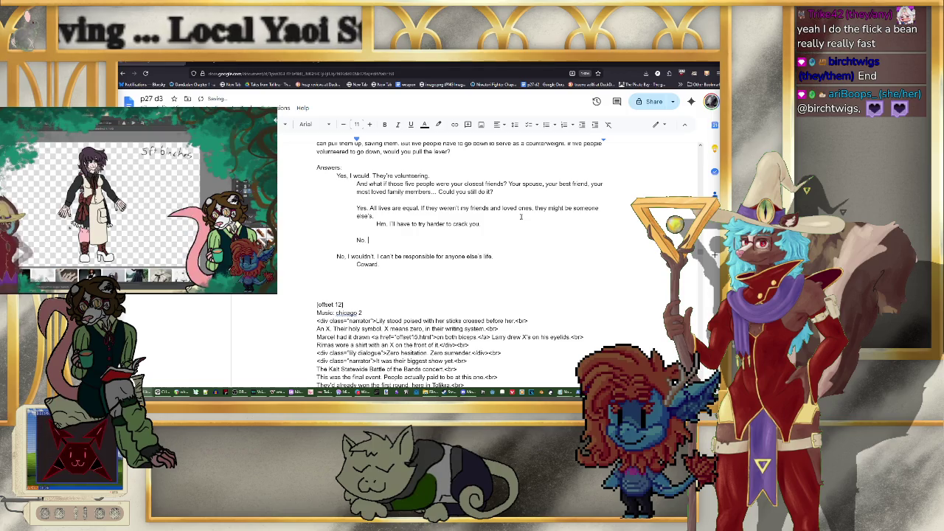
pyautogui.write(' Not if they we')
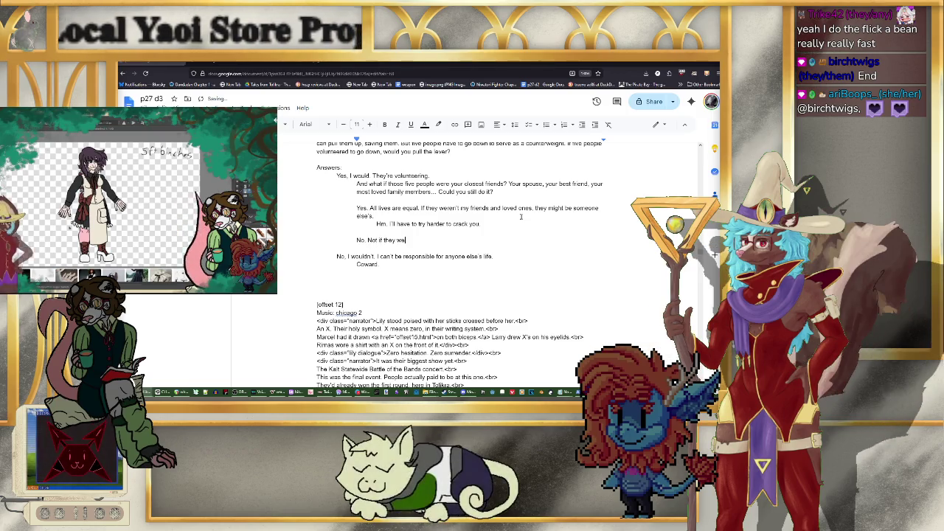
pyautogui.write('re m')
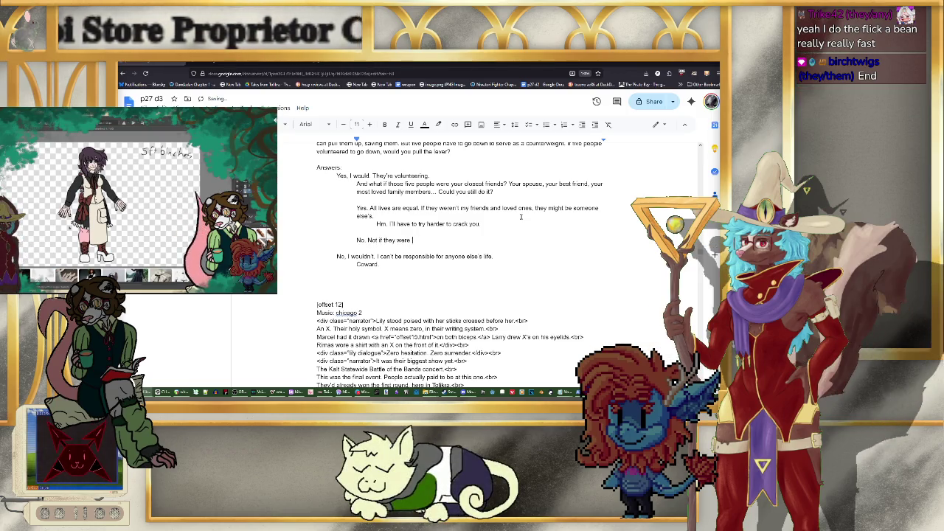
pyautogui.write('my friends')
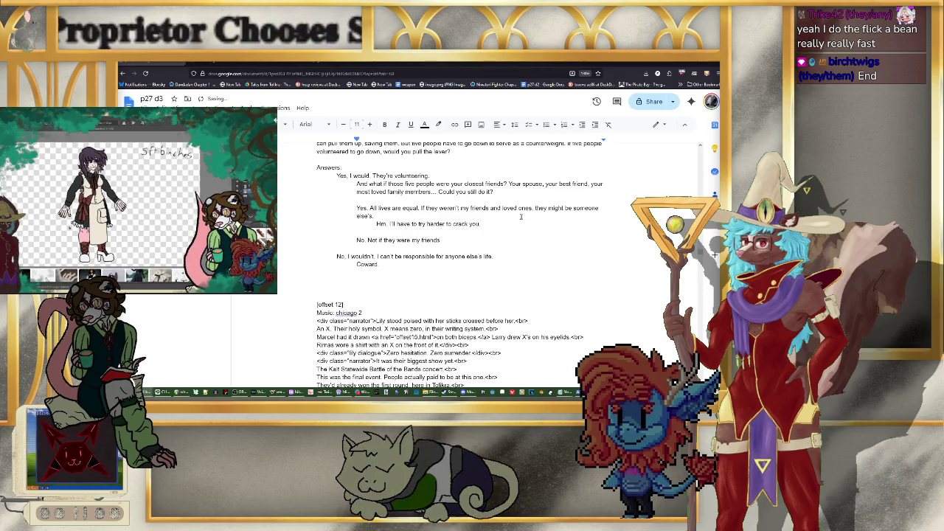
pyautogui.press('BackSpace')
pyautogui.press('BackSpace')
pyautogui.press('BackSpace')
pyautogui.write('c')
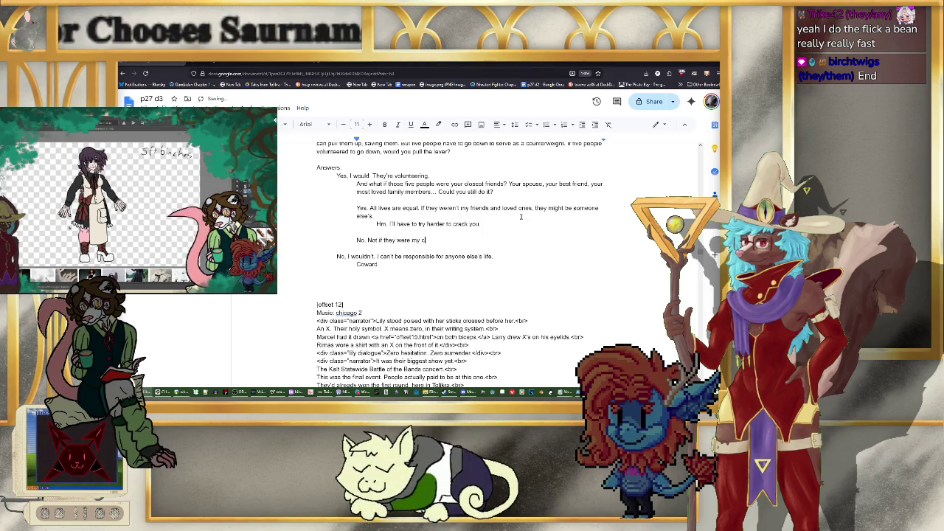
pyautogui.write('losest friends')
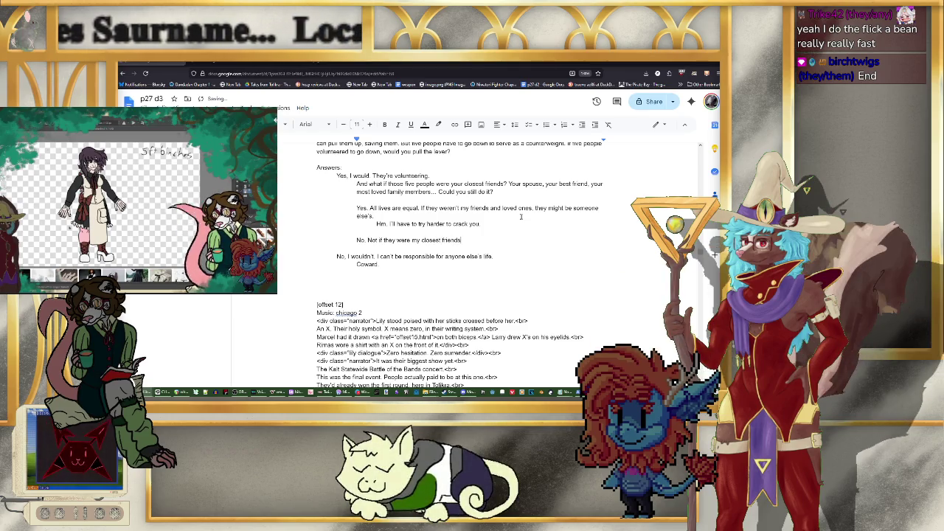
# Step: Add the indented follow-up line 'But they're volunteering!' beneath that reply
pyautogui.press('Return')
pyautogui.press('Tab')
pyautogui.write('t the')
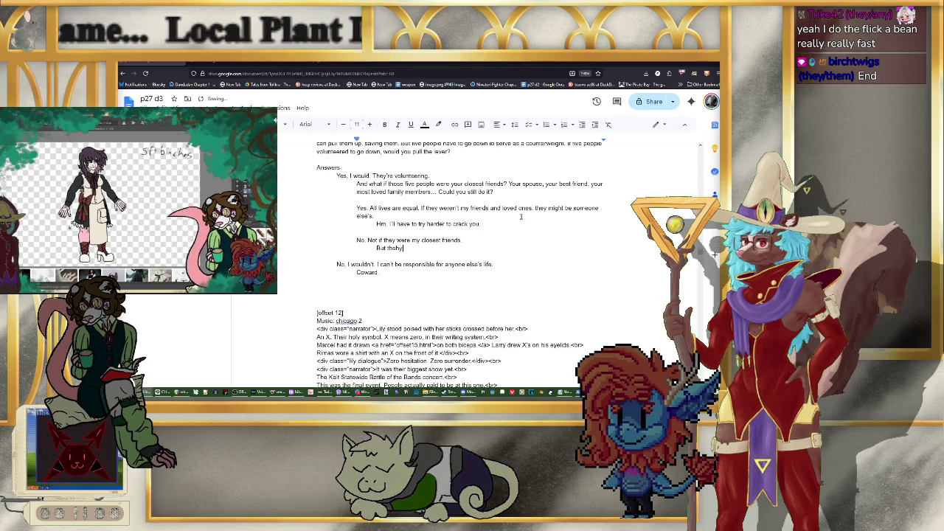
pyautogui.write("y're")
pyautogui.press('BackSpace')
pyautogui.press('BackSpace')
pyautogui.press('BackSpace')
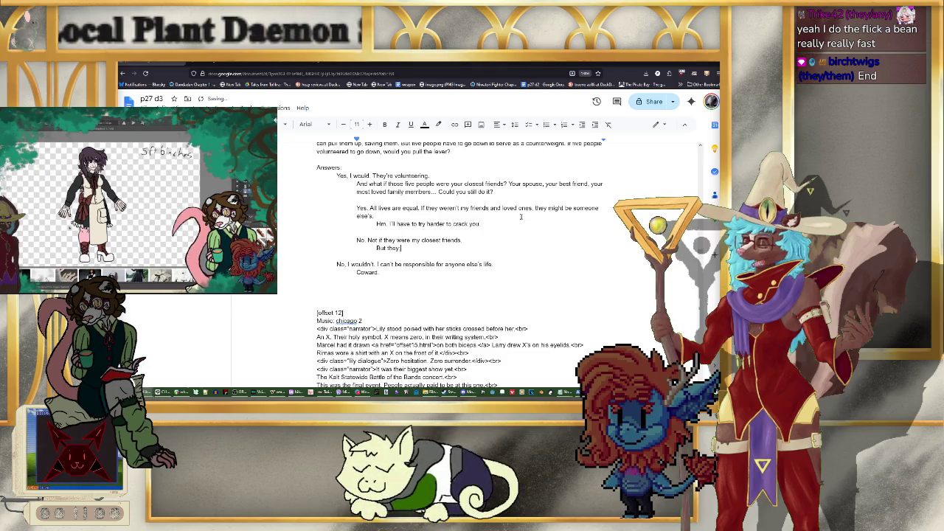
pyautogui.write("'re volunteering!")
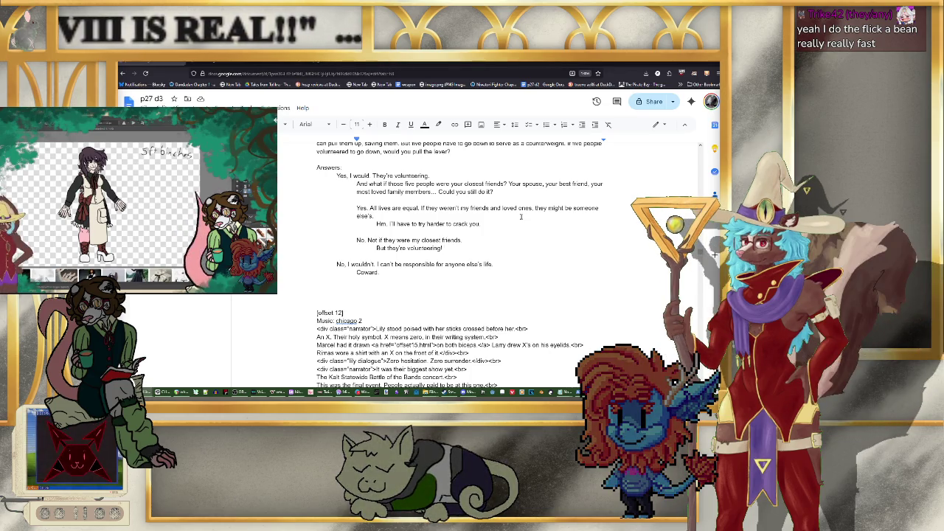
pyautogui.press('BackSpace')
pyautogui.write('!')
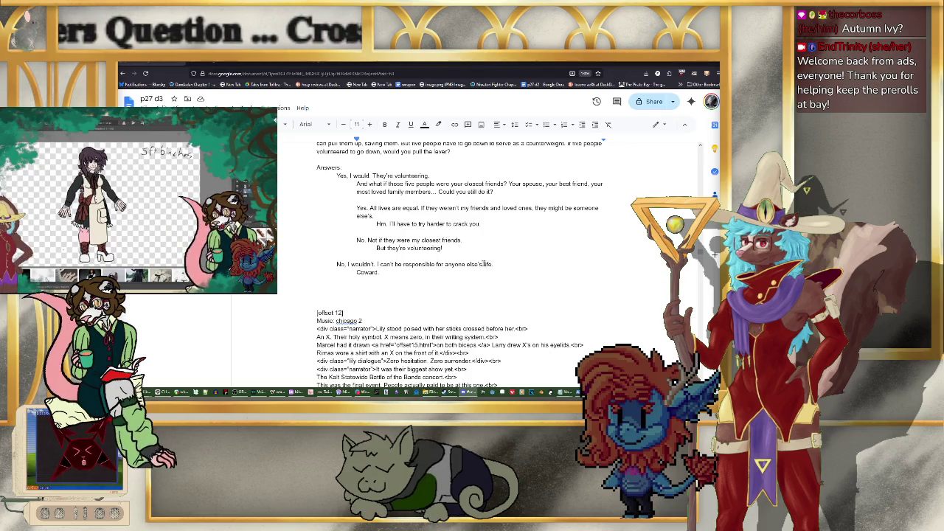
pyautogui.scroll(1, 483, 263)
pyautogui.scroll(1, 480, 262)
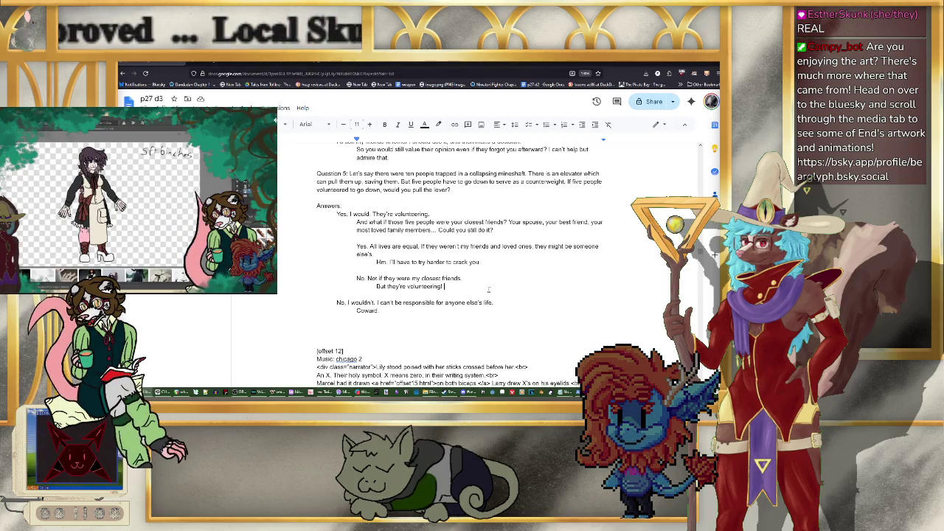
pyautogui.write("Don't ")
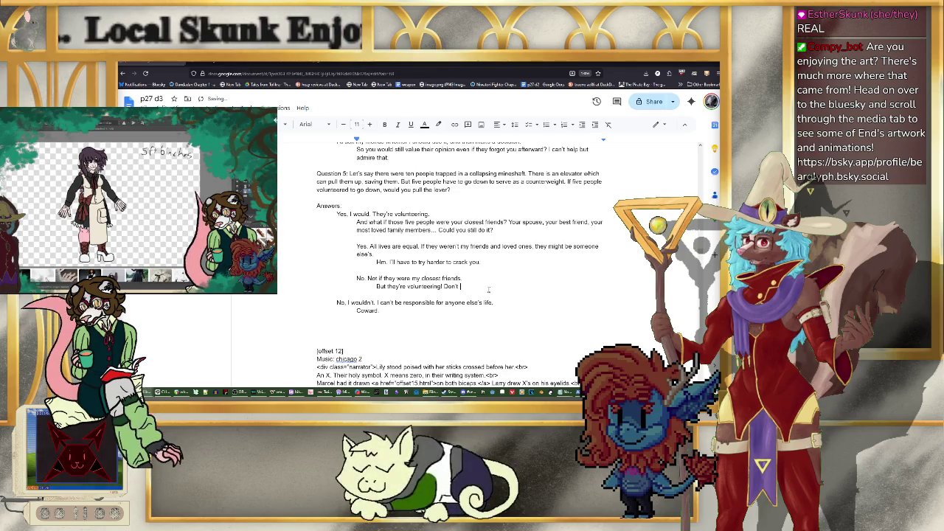
pyautogui.write('you care what you')
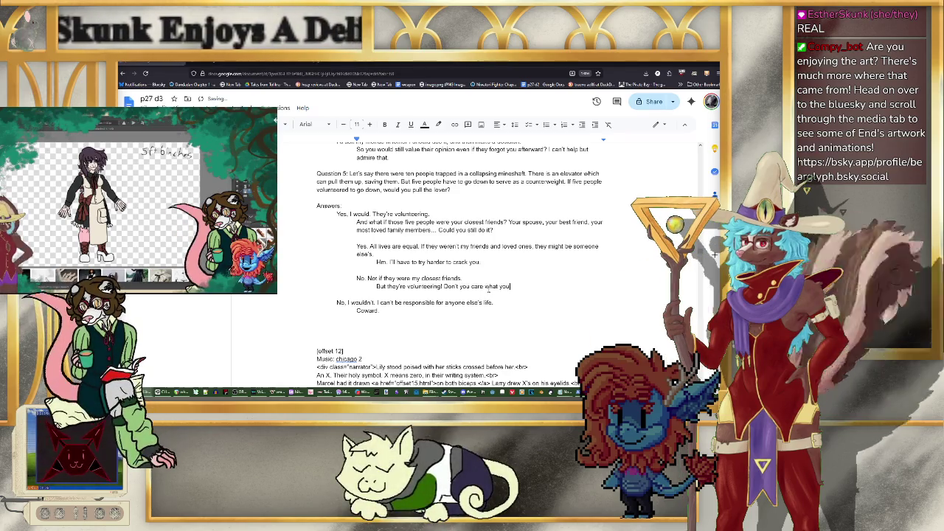
pyautogui.write('r friends want?')
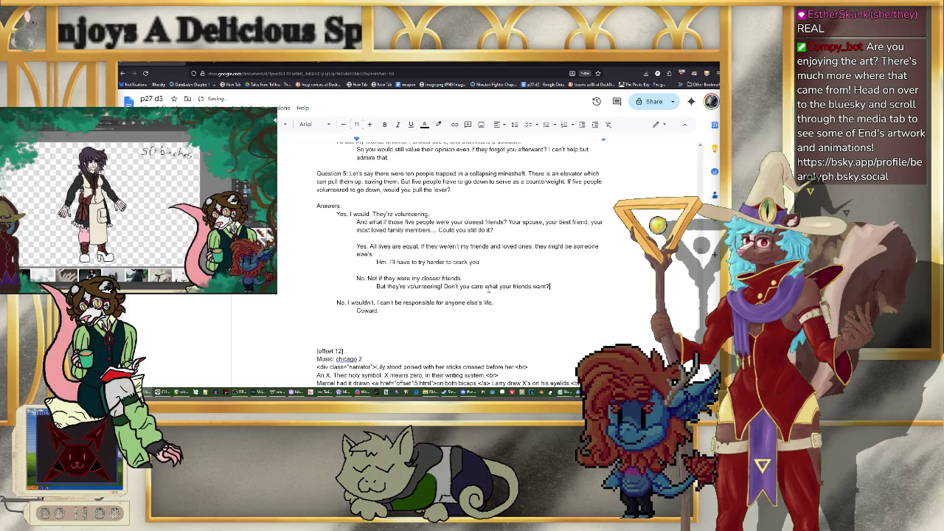
# Step: Append 'I wasn't expecting you to say that.' to the 'crack you.' line, then return to the 'Coward.' line
pyautogui.click(507, 261)
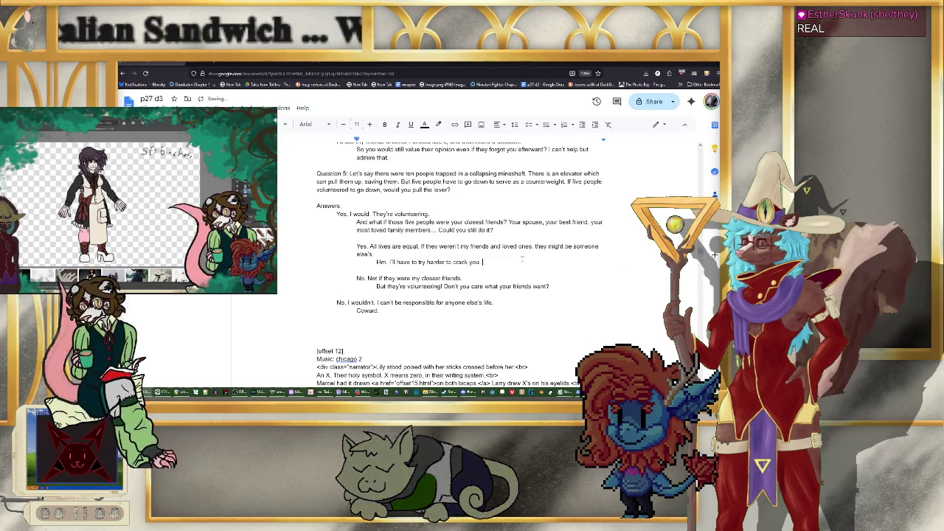
pyautogui.write('I wasn')
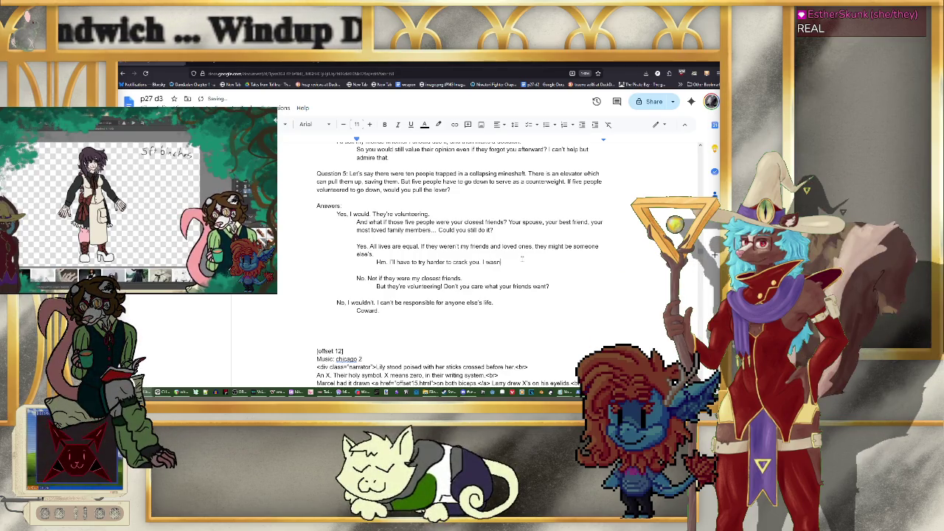
pyautogui.write("'t expecting you to say that.")
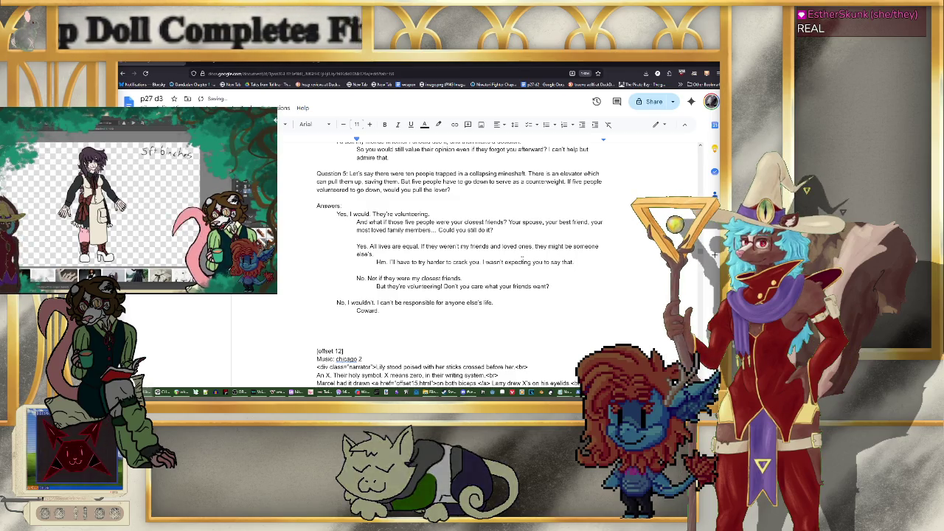
pyautogui.click(566, 285)
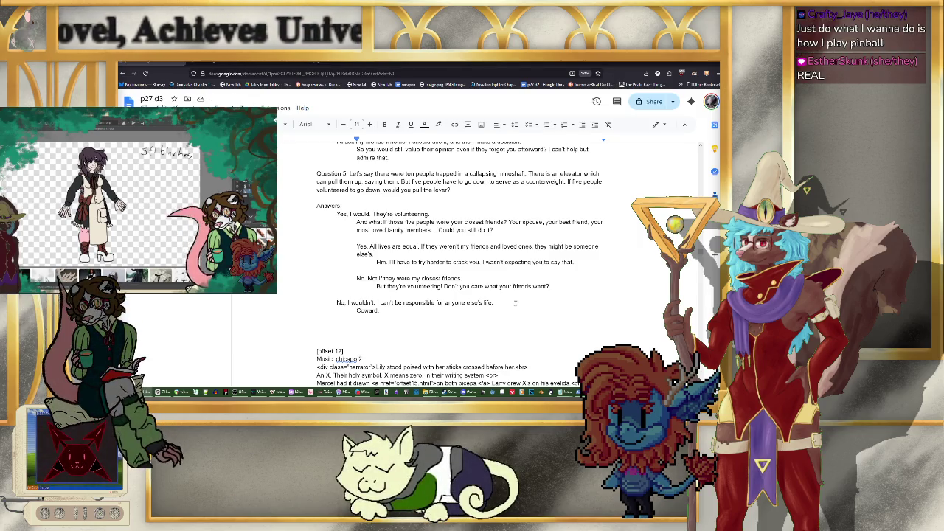
pyautogui.click(431, 310)
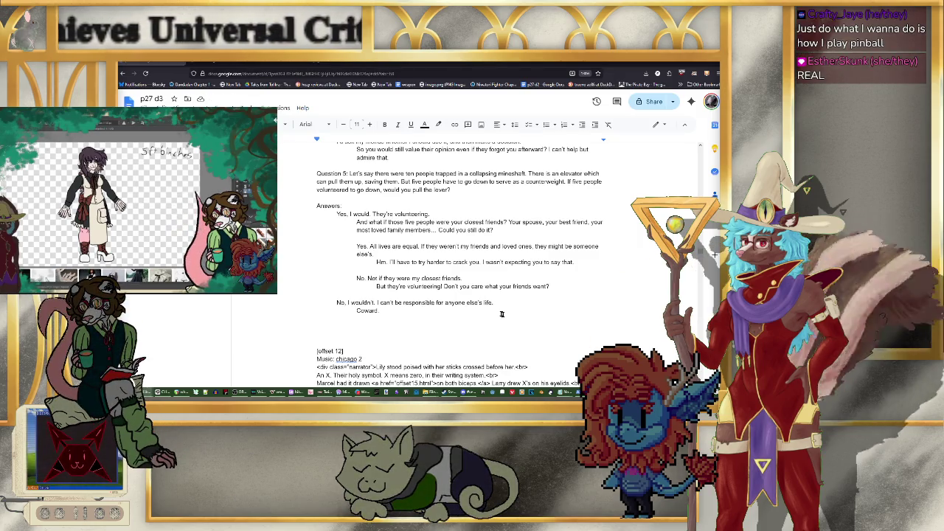
pyautogui.scroll(-1, 517, 306)
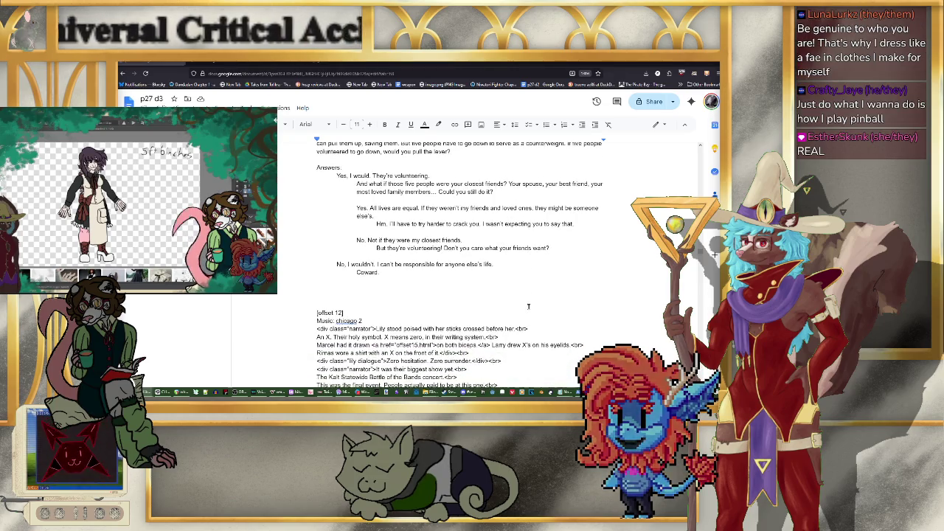
# Step: Add a 'Question 6' heading on a new line below 'Coward.'
pyautogui.press('Return')
pyautogui.press('Return')
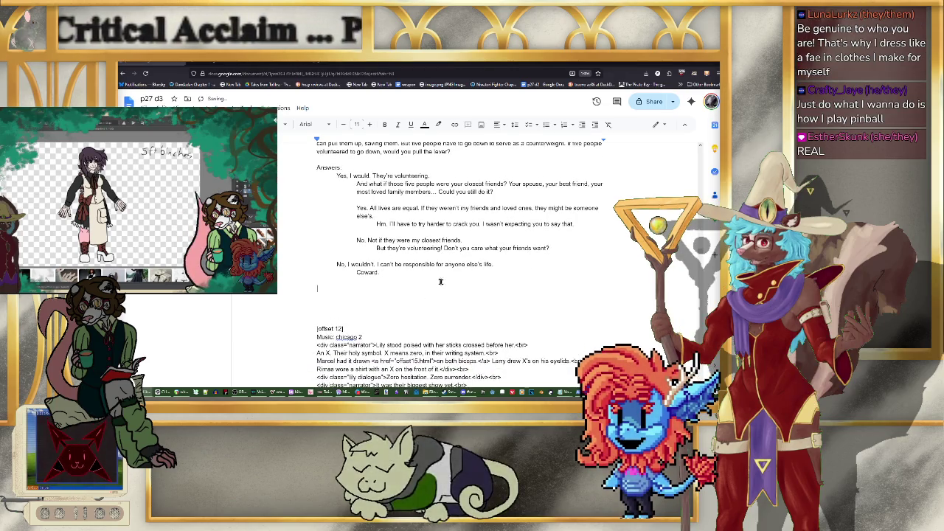
pyautogui.scroll(2, 447, 278)
pyautogui.write('Qu')
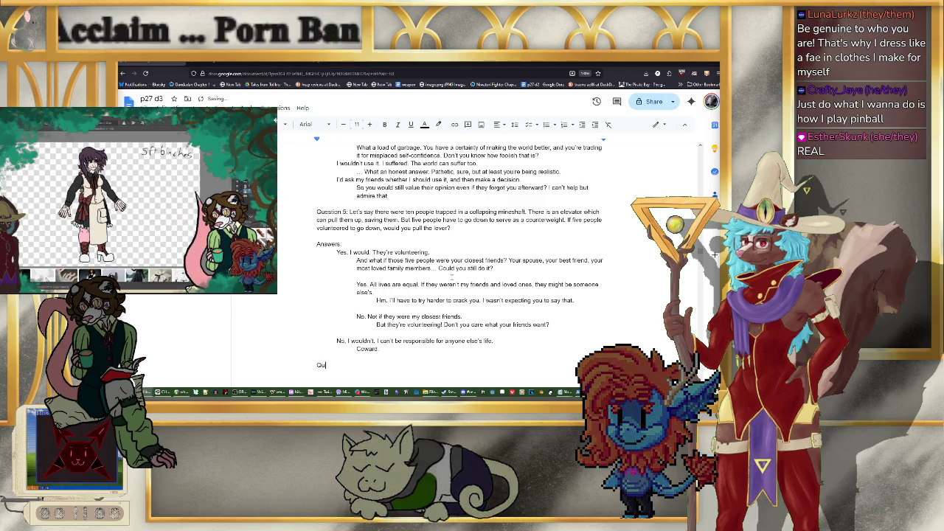
pyautogui.write('estion 6:')
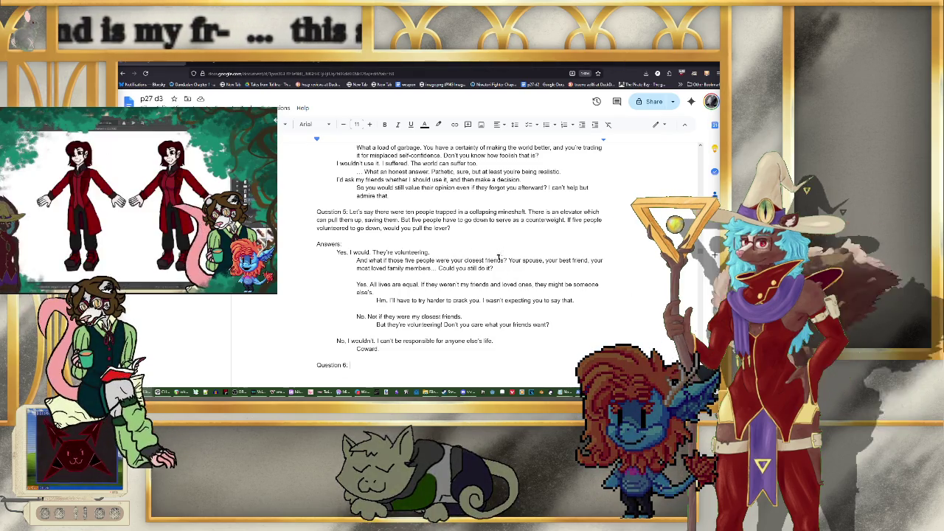
pyautogui.scroll(-1, 494, 265)
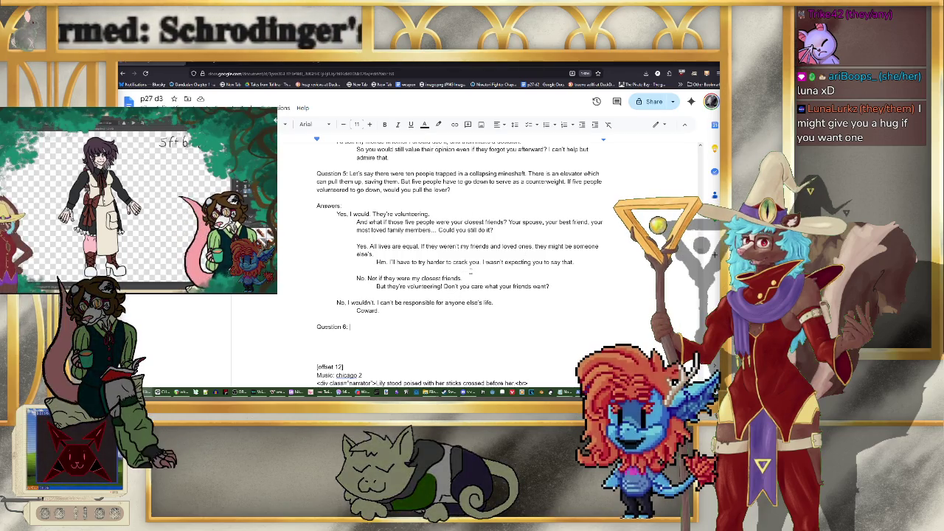
pyautogui.click(379, 207)
pyautogui.press('Delete')
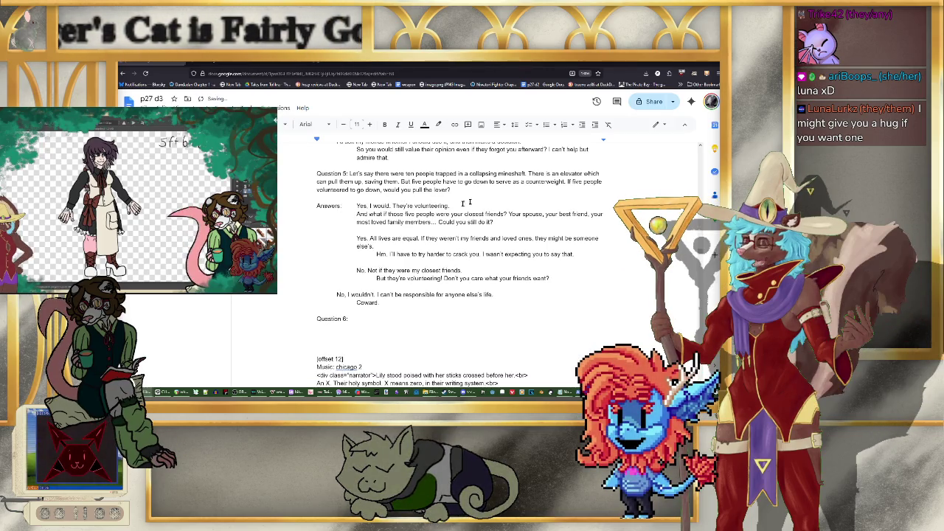
pyautogui.press('Return')
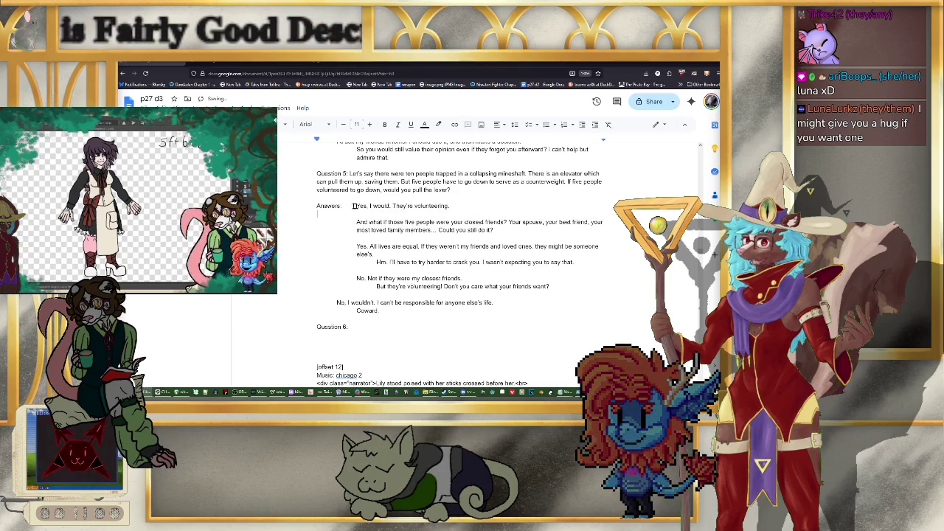
pyautogui.click(423, 333)
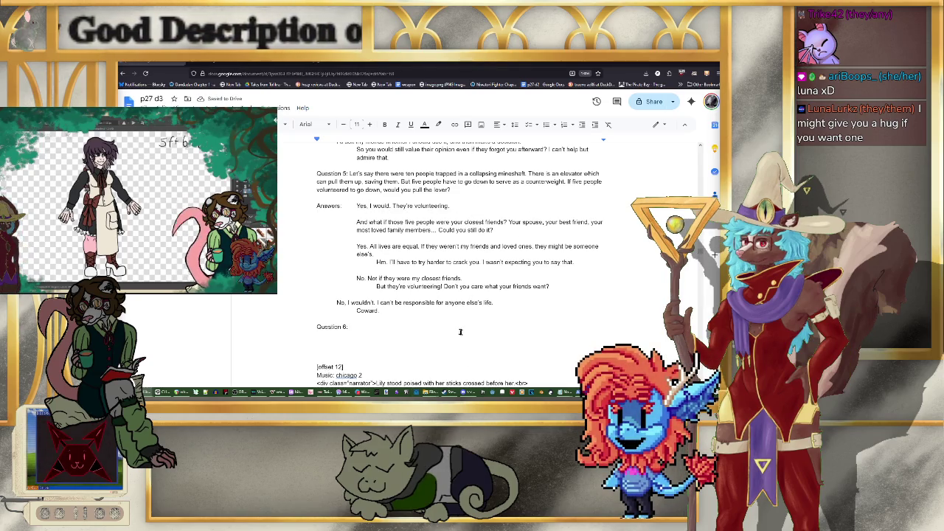
pyautogui.scroll(2, 460, 332)
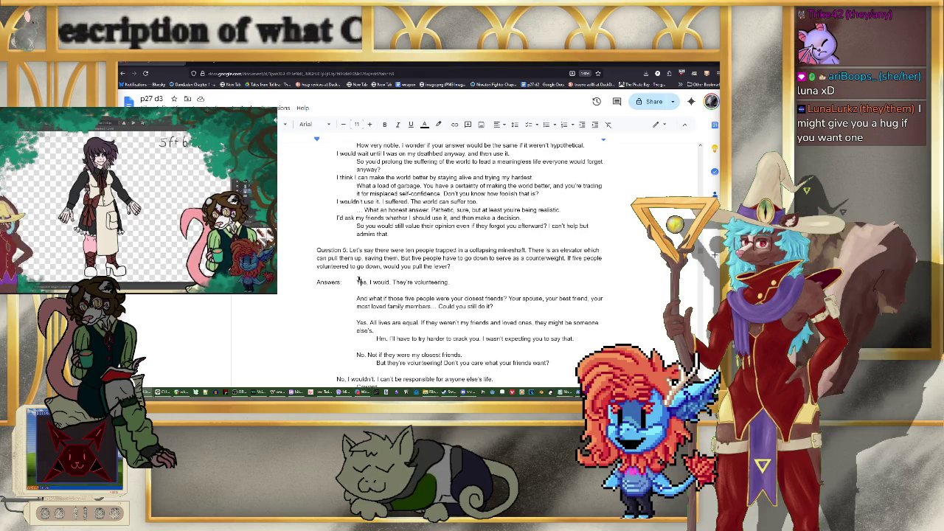
pyautogui.press('BackSpace')
pyautogui.press('Return')
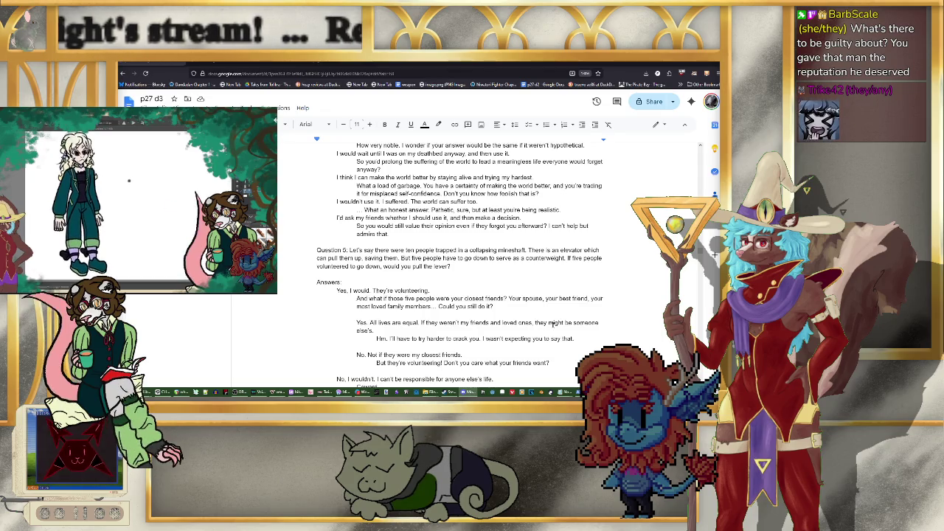
pyautogui.scroll(-3, 552, 322)
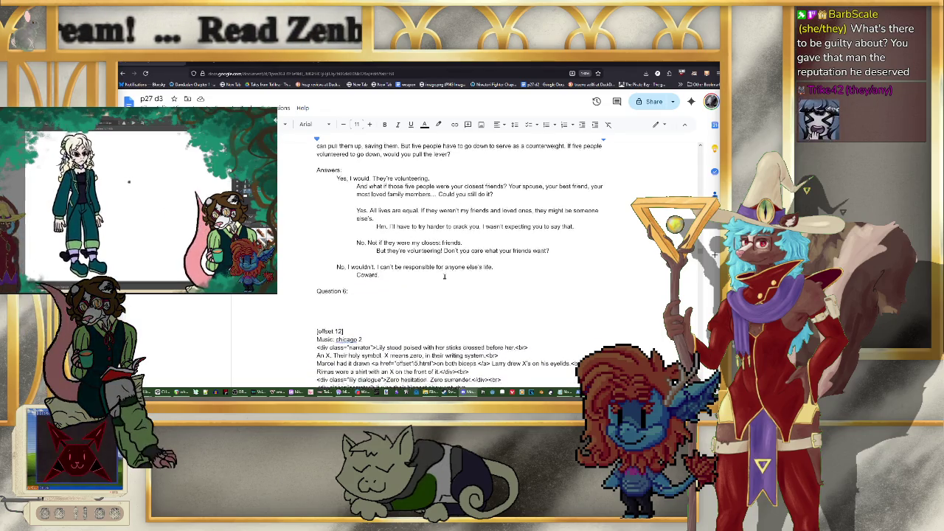
pyautogui.scroll(5, 424, 273)
pyautogui.scroll(-3, 473, 268)
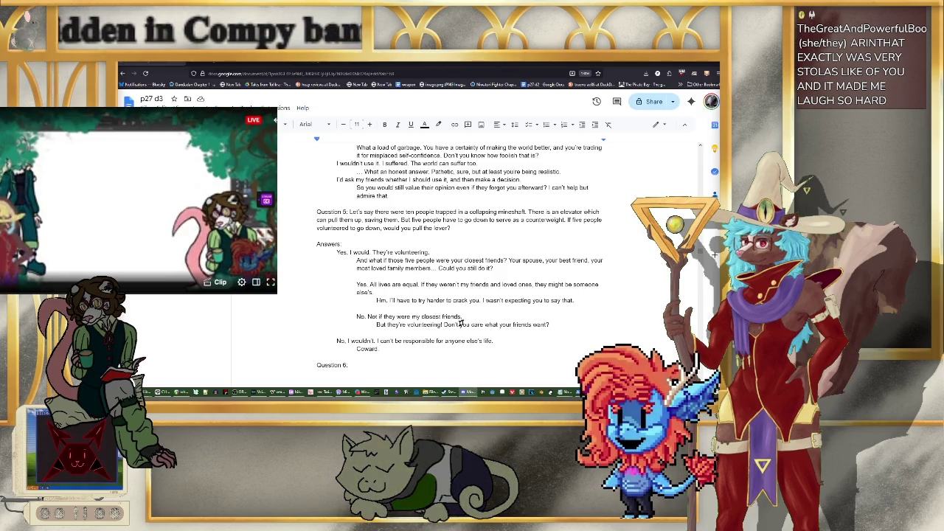
pyautogui.scroll(-1, 429, 314)
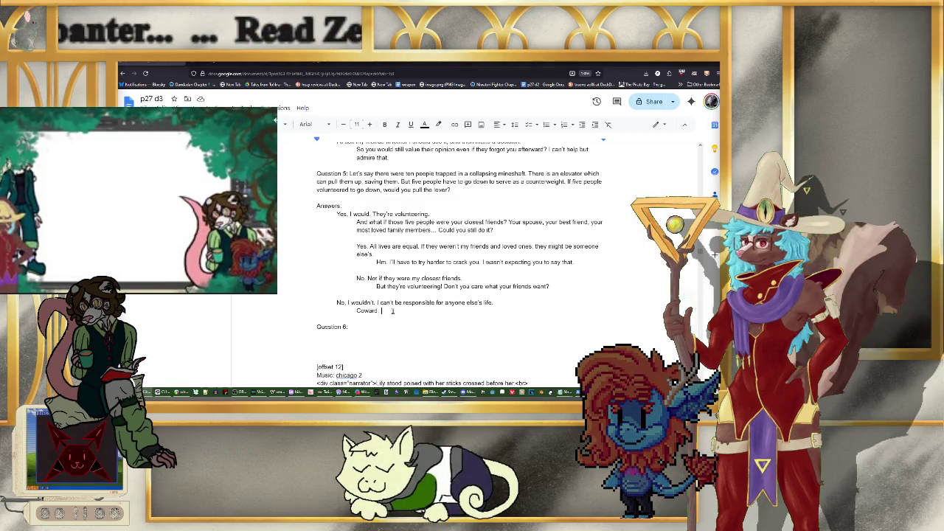
pyautogui.click(399, 312)
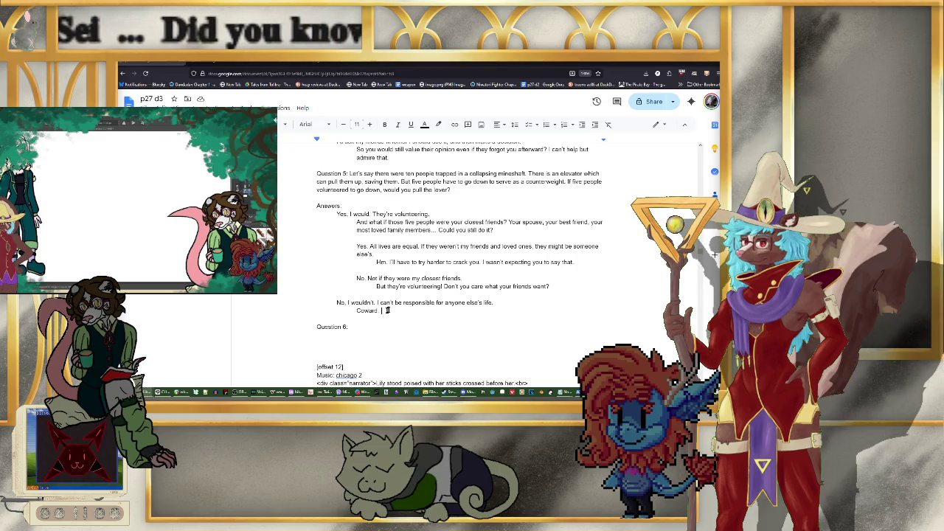
pyautogui.click(374, 327)
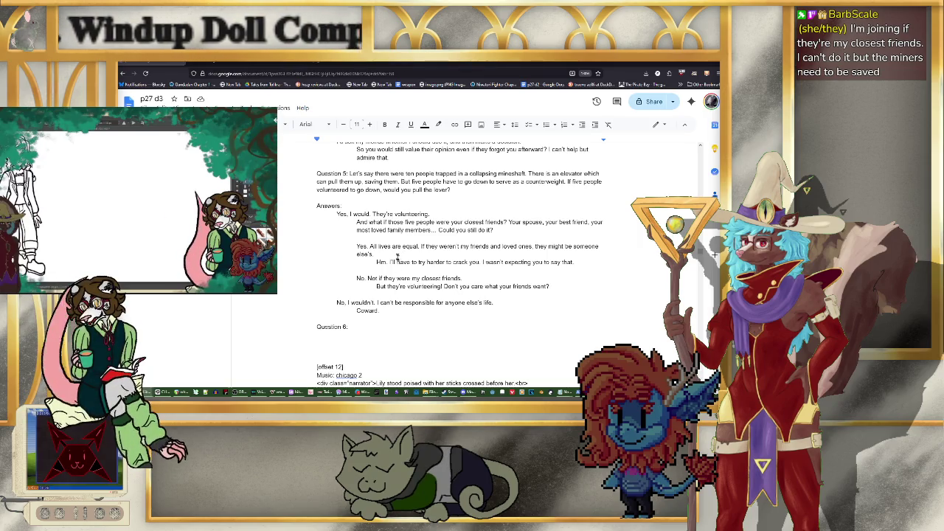
pyautogui.scroll(-2, 465, 236)
pyautogui.scroll(2, 502, 229)
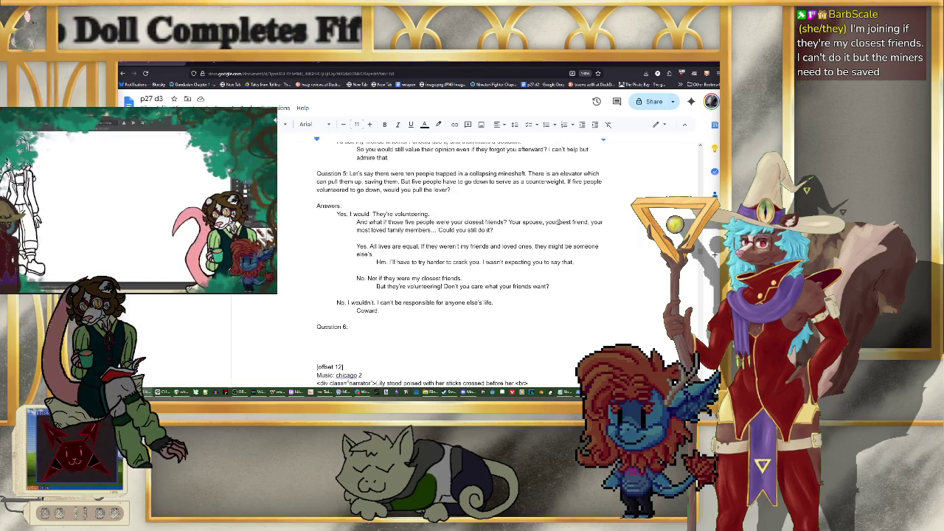
pyautogui.scroll(-2, 531, 229)
pyautogui.scroll(-2, 535, 240)
pyautogui.scroll(1, 539, 251)
pyautogui.scroll(2, 539, 252)
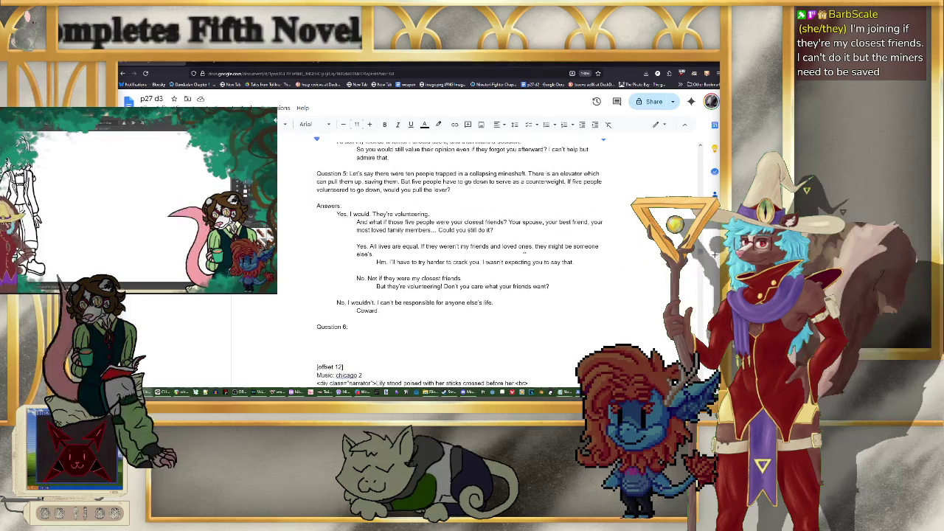
pyautogui.scroll(-1, 495, 243)
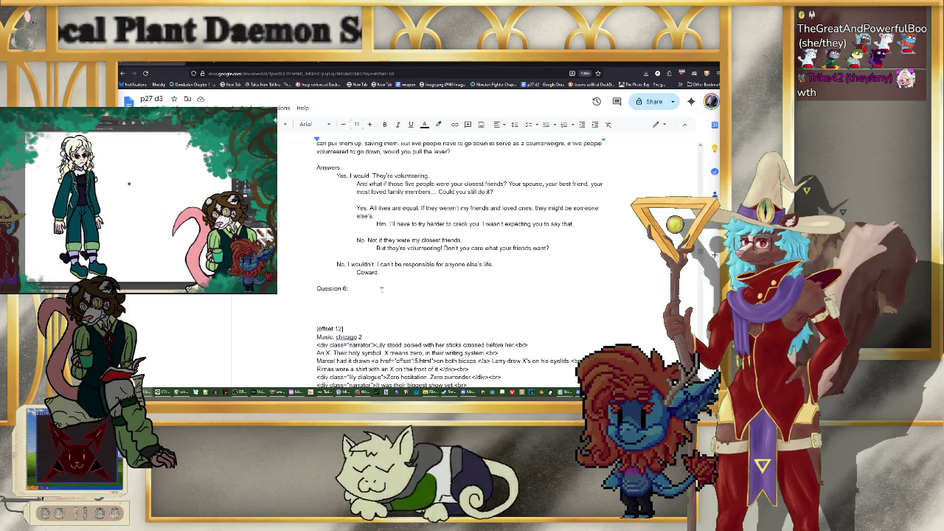
# Step: Finish Question 6 asking which story character you'd sleep with and why, then begin the answer 'Um... None?'
pyautogui.write('If y')
pyautogui.press('BackSpace')
pyautogui.press('BackSpace')
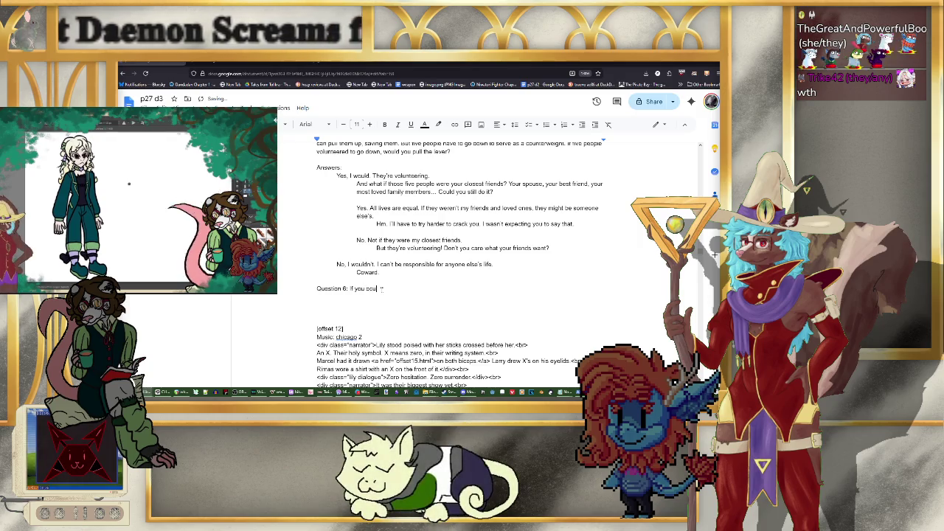
pyautogui.write('ould fuck')
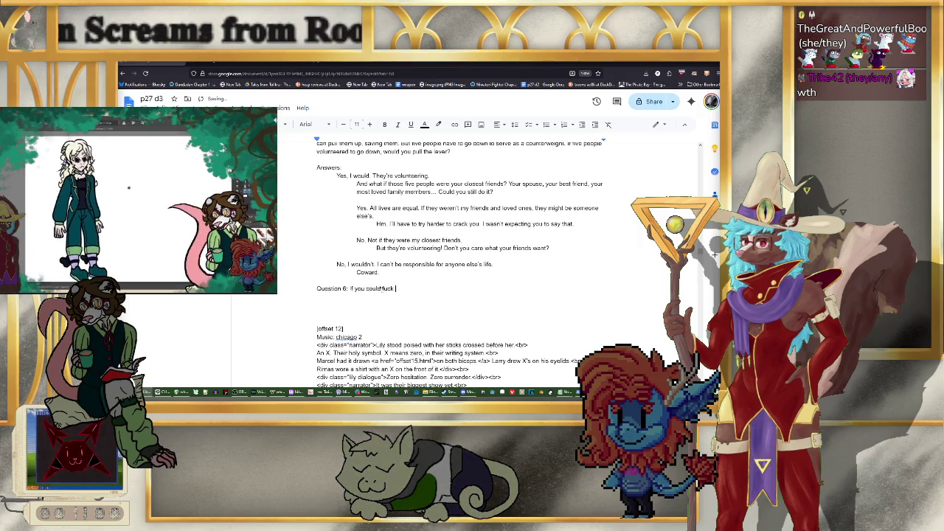
pyautogui.write(' any of the characters')
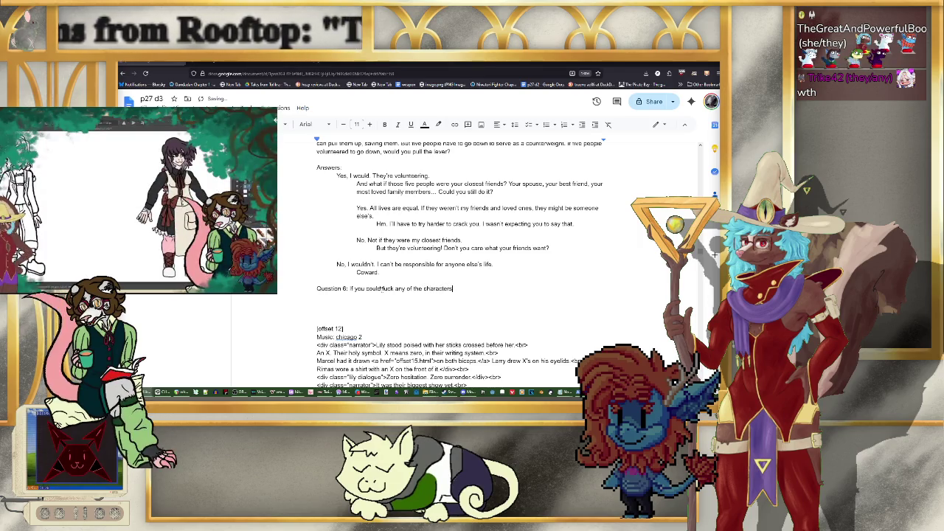
pyautogui.write(' in this story, w')
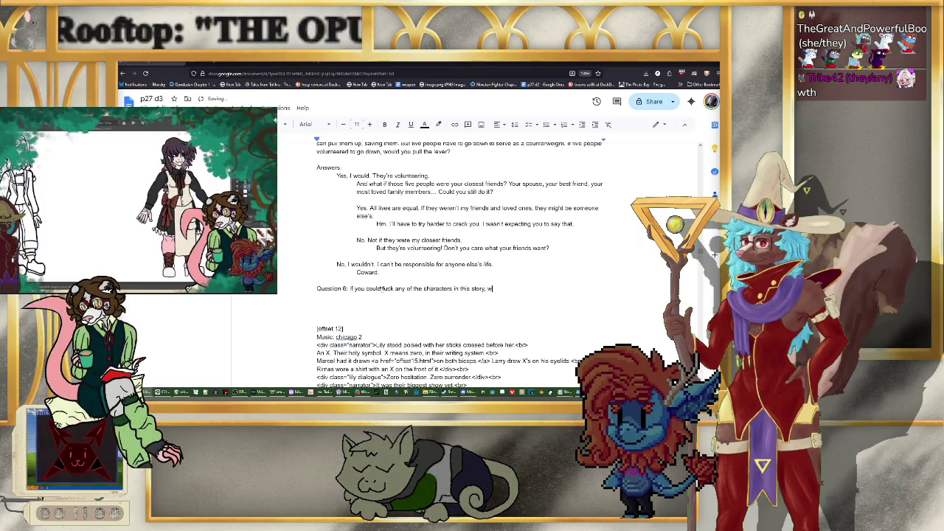
pyautogui.press('BackSpace')
pyautogui.press('BackSpace')
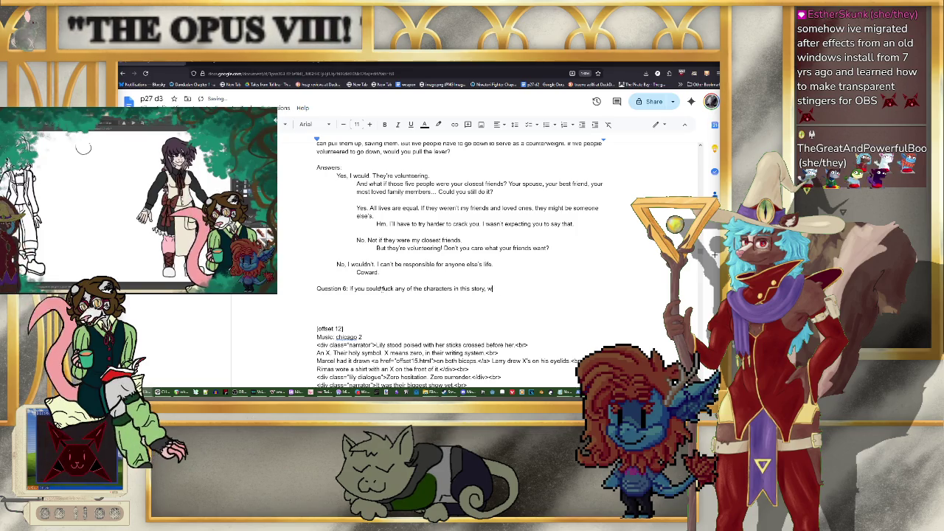
pyautogui.write('ho would it be any')
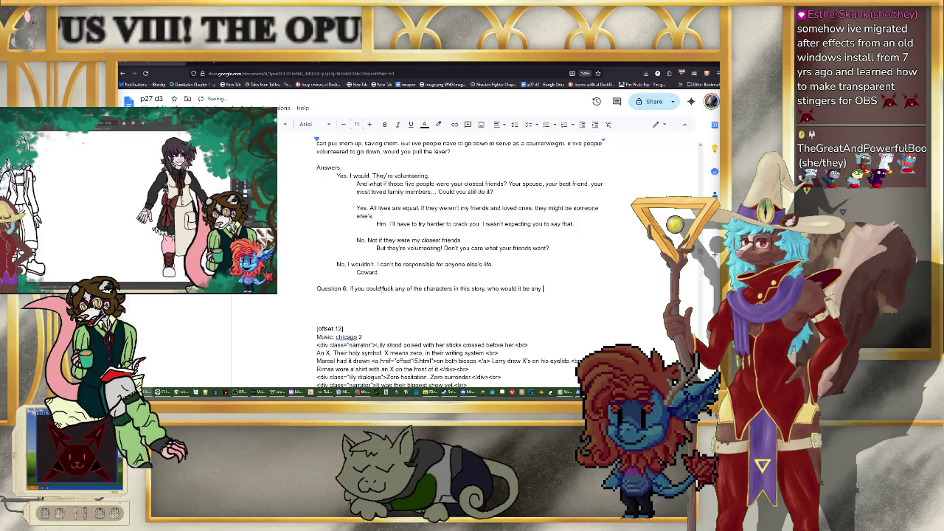
pyautogui.press('BackSpace')
pyautogui.write('d why')
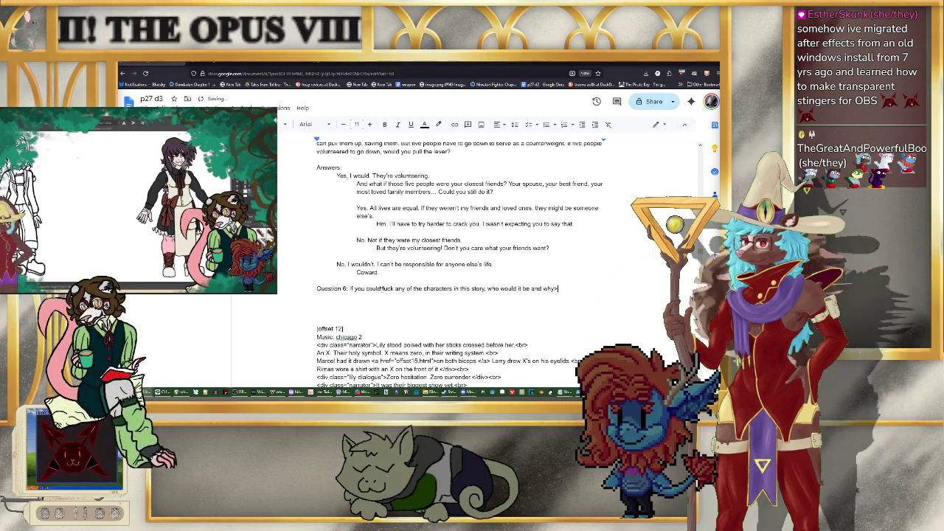
pyautogui.write('?')
pyautogui.press('Return')
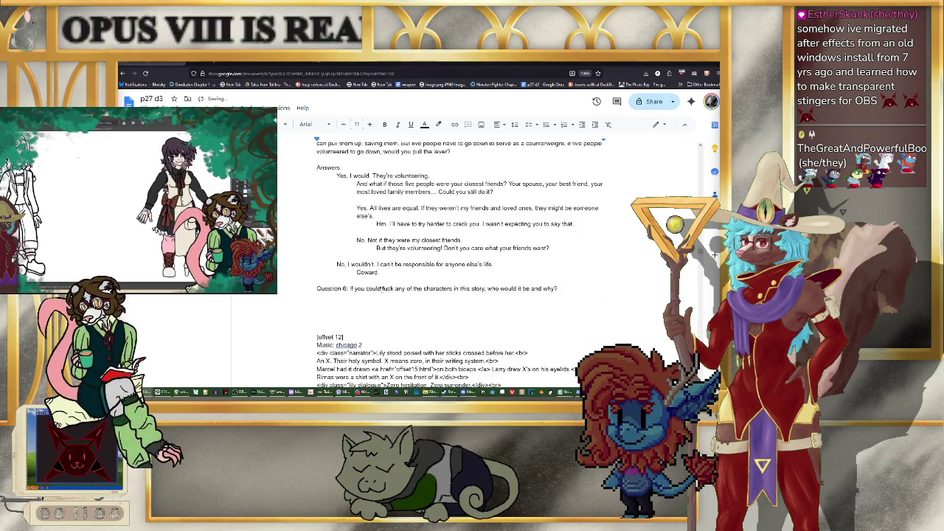
pyautogui.write('Um... N')
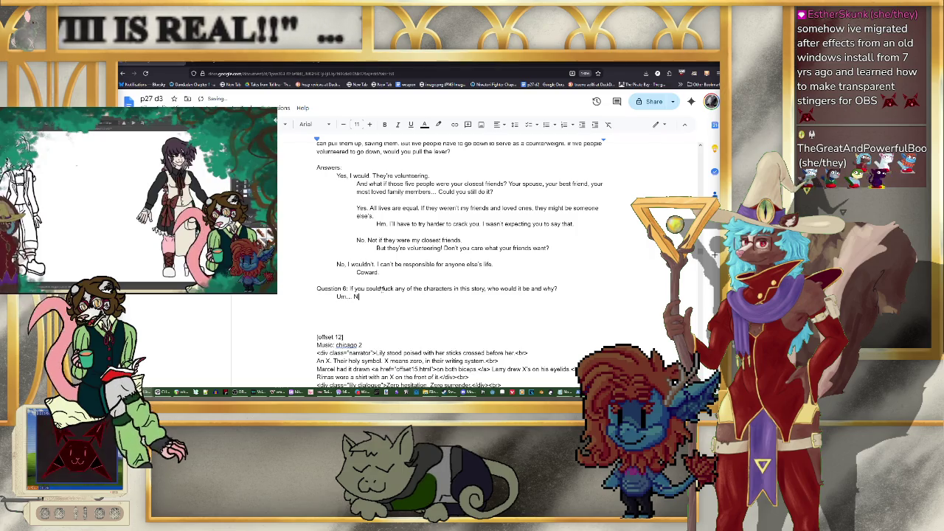
pyautogui.write("one? They're all")
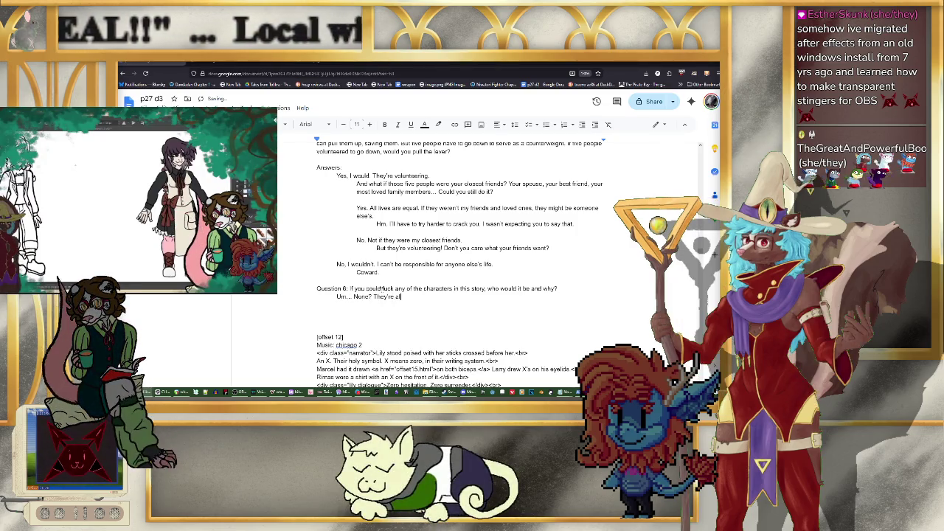
pyautogui.write(' r')
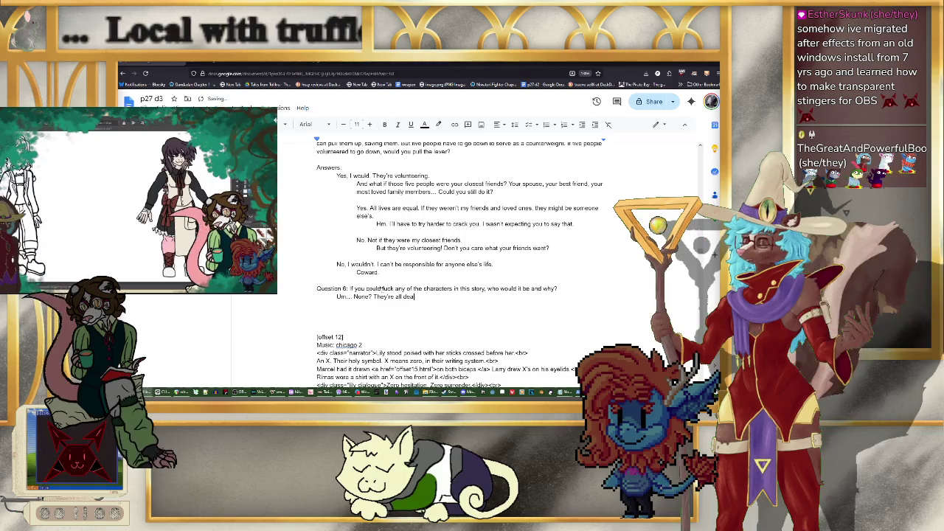
pyautogui.write('ead, right?')
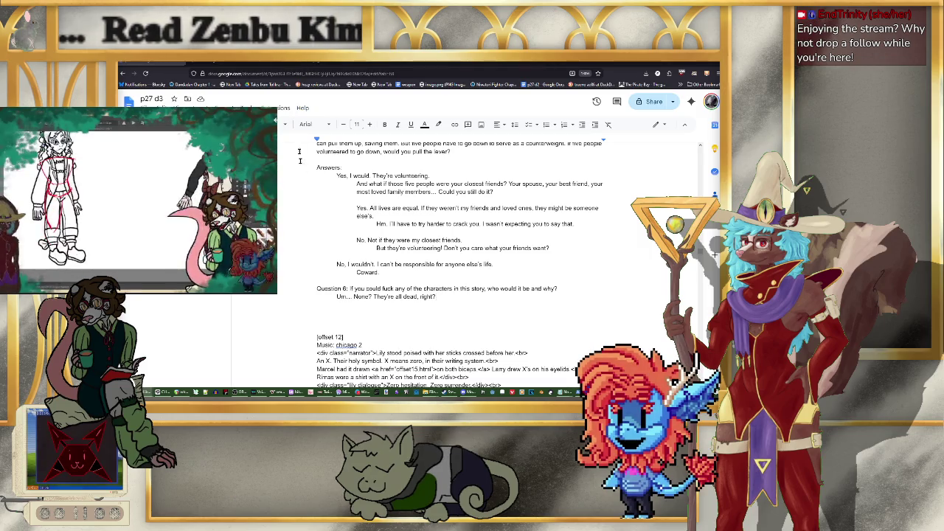
# Step: Load the CrossLink story page in a new browser tab and scroll through it
pyautogui.hotkey('ctrl', 't')
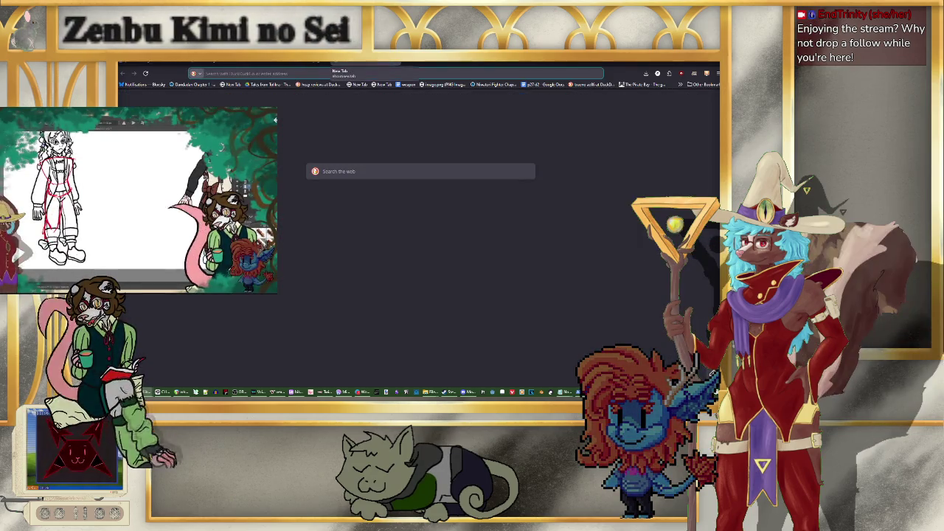
pyautogui.write('cmodlink.flamingblog.net/1/003/')
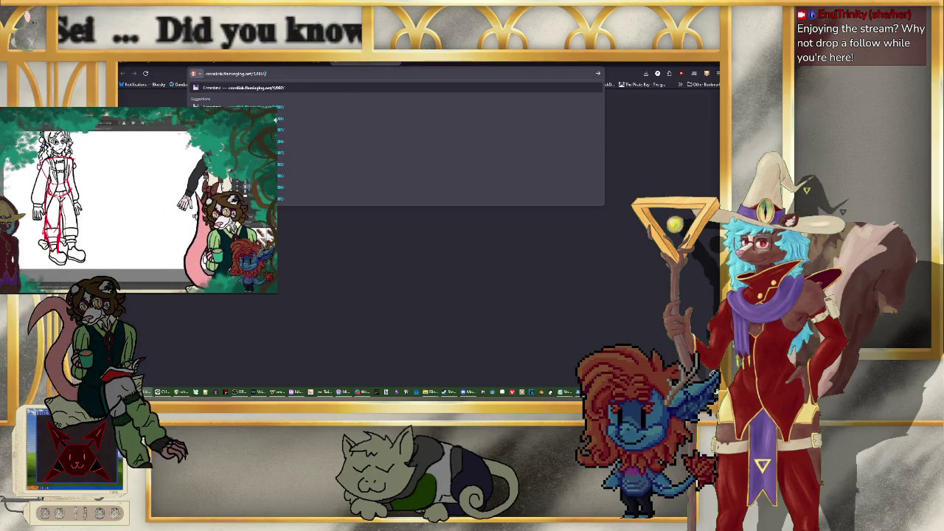
pyautogui.press('Return')
pyautogui.scroll(-10, 485, 205)
pyautogui.scroll(-10, 485, 204)
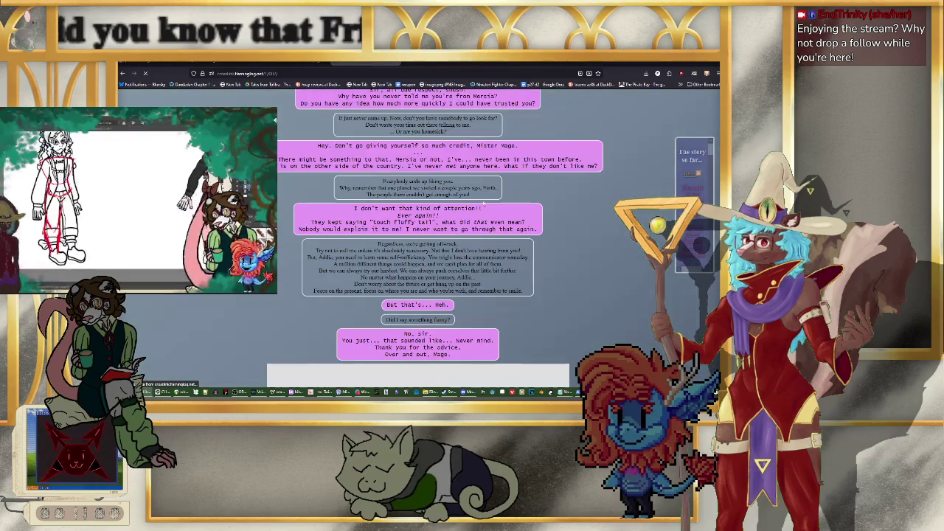
pyautogui.scroll(-5, 485, 204)
pyautogui.scroll(-5, 479, 213)
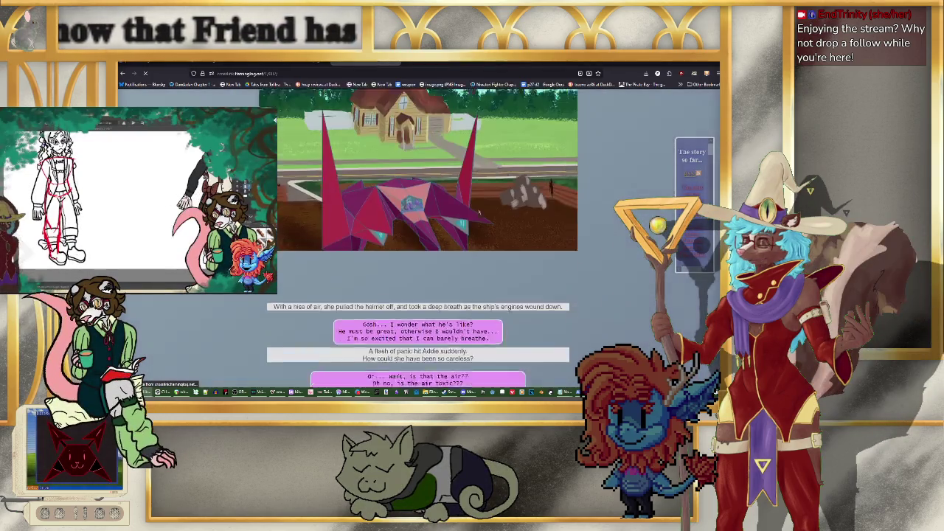
pyautogui.scroll(5, 478, 213)
pyautogui.scroll(3, 478, 212)
pyautogui.scroll(5, 478, 212)
pyautogui.scroll(5, 477, 211)
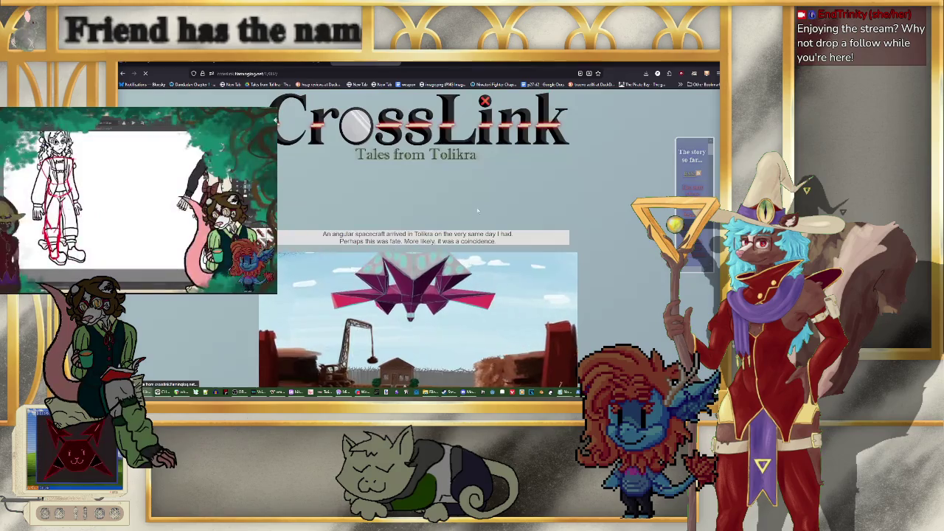
pyautogui.scroll(-5, 477, 211)
pyautogui.scroll(-5, 478, 211)
pyautogui.scroll(-5, 477, 211)
pyautogui.scroll(-2, 477, 211)
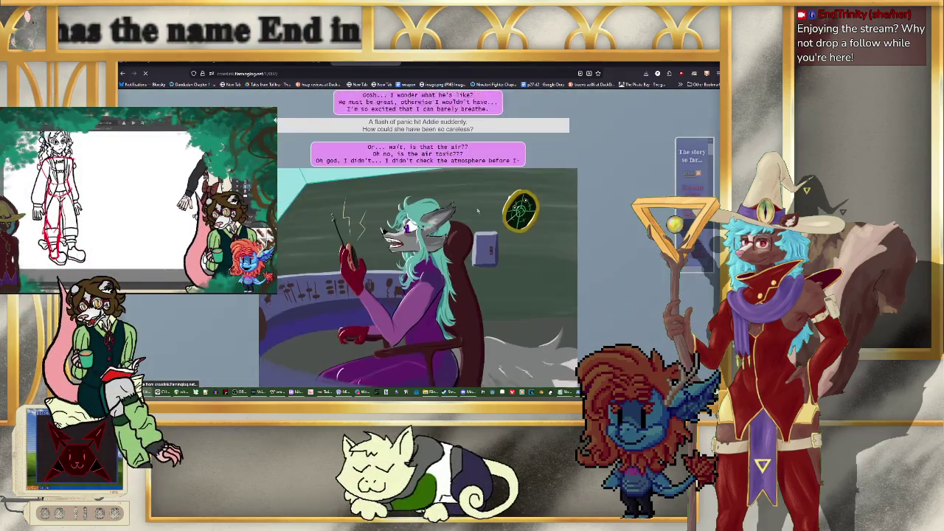
pyautogui.scroll(-2, 477, 211)
pyautogui.scroll(1, 477, 211)
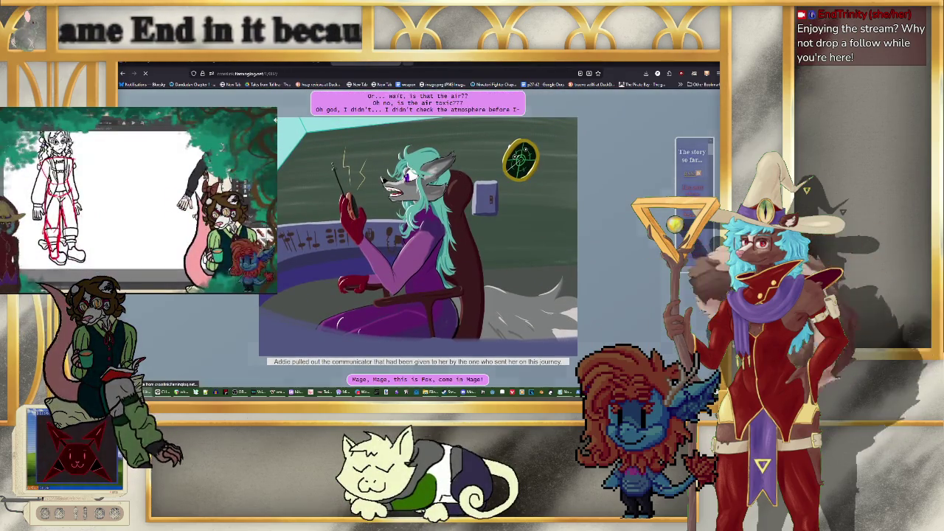
# Step: Load the CrossLink page again in a second new tab
pyautogui.hotkey('ctrl', 't')
pyautogui.write('cm')
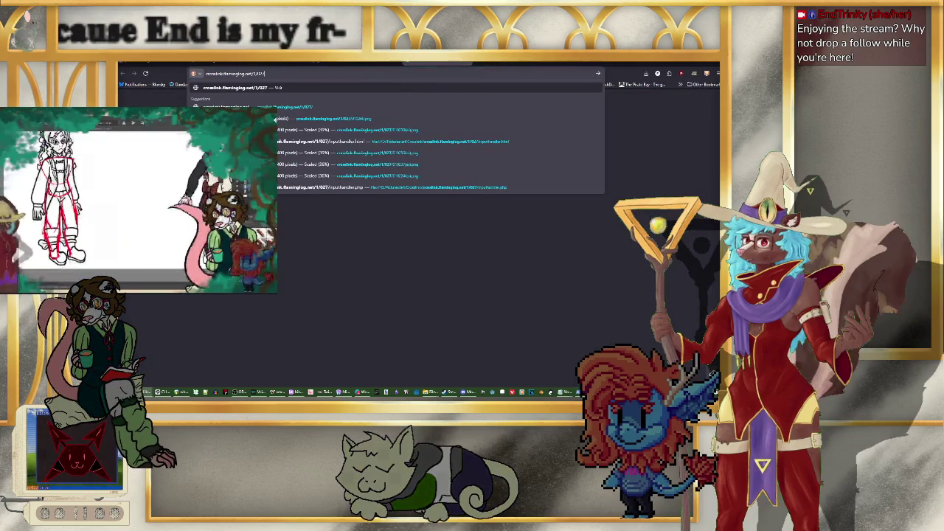
pyautogui.press('Return')
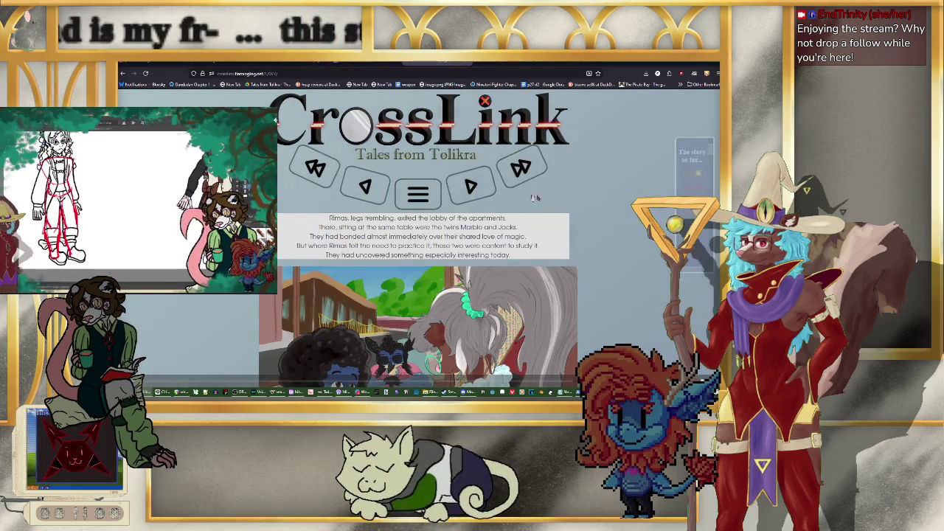
pyautogui.scroll(-5, 496, 193)
pyautogui.scroll(-10, 496, 188)
# Step: Page forward through several story pages to the café-date dialogue
pyautogui.click(418, 361)
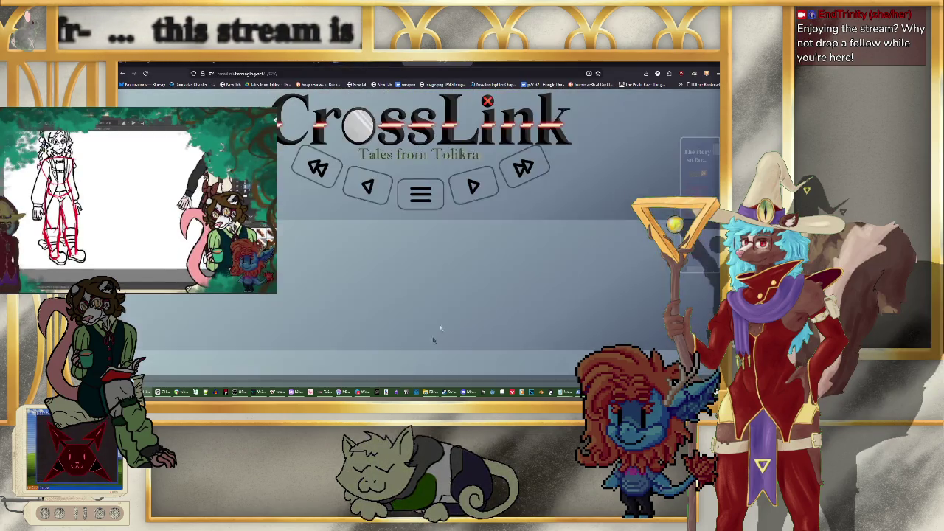
pyautogui.scroll(-5, 443, 295)
pyautogui.scroll(-5, 449, 239)
pyautogui.scroll(-5, 450, 239)
pyautogui.scroll(-5, 449, 239)
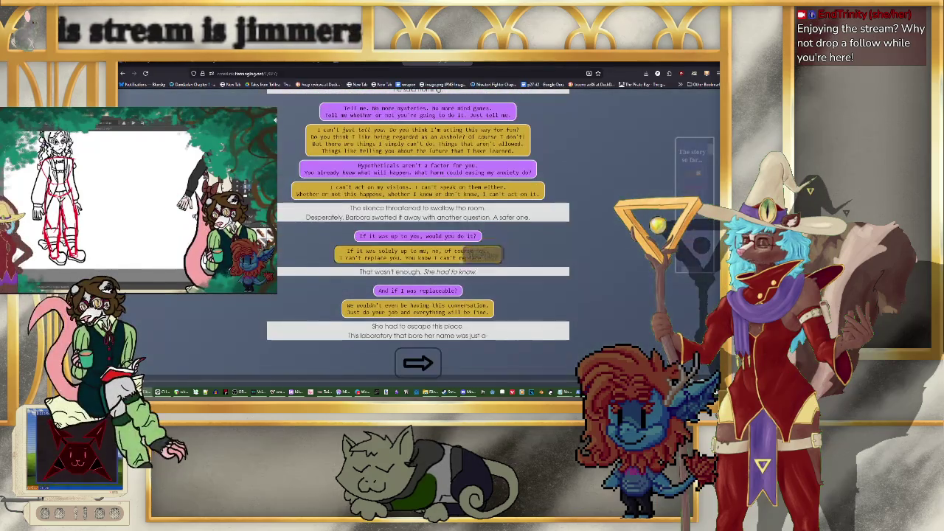
pyautogui.click(417, 363)
pyautogui.scroll(-10, 418, 295)
pyautogui.scroll(-10, 417, 295)
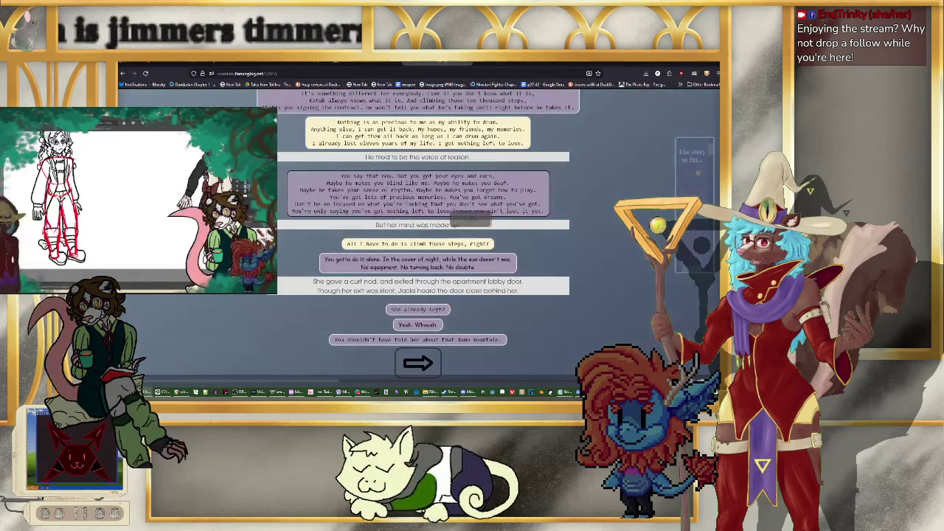
pyautogui.scroll(-5, 418, 363)
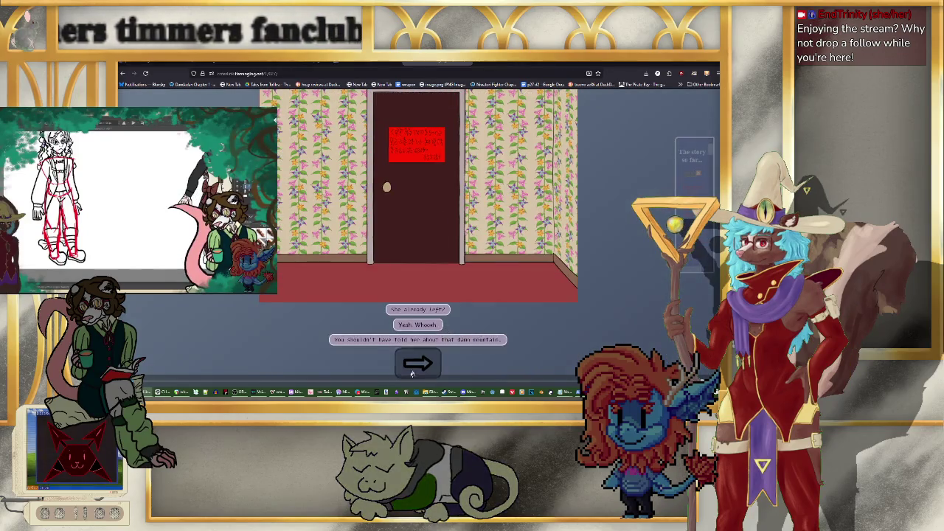
pyautogui.click(418, 362)
pyautogui.scroll(-10, 418, 367)
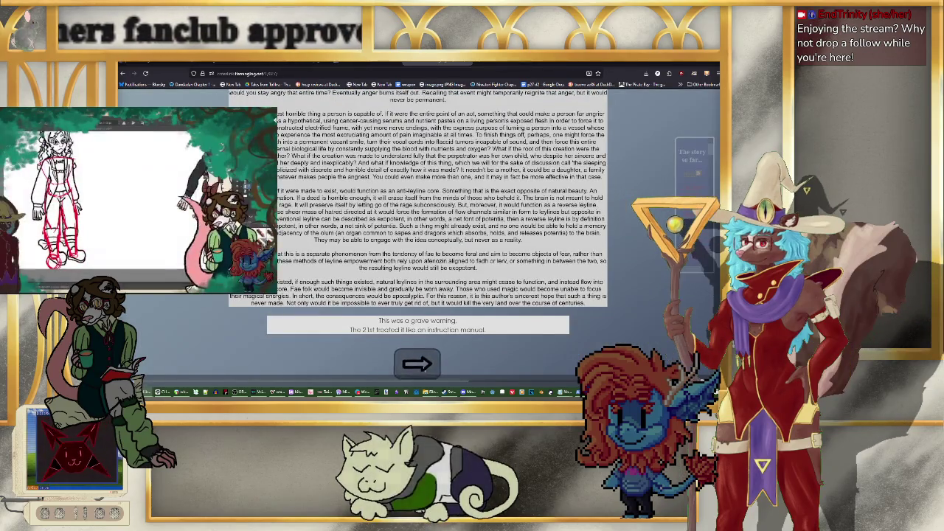
pyautogui.click(418, 362)
pyautogui.scroll(-5, 438, 265)
pyautogui.scroll(-5, 440, 273)
pyautogui.scroll(-5, 441, 284)
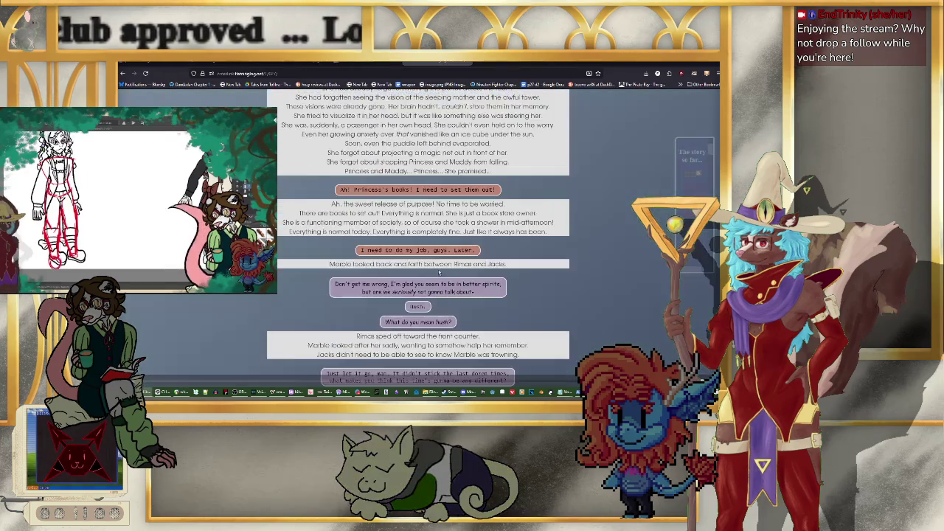
pyautogui.scroll(-5, 443, 292)
pyautogui.scroll(-5, 443, 295)
pyautogui.scroll(-5, 435, 325)
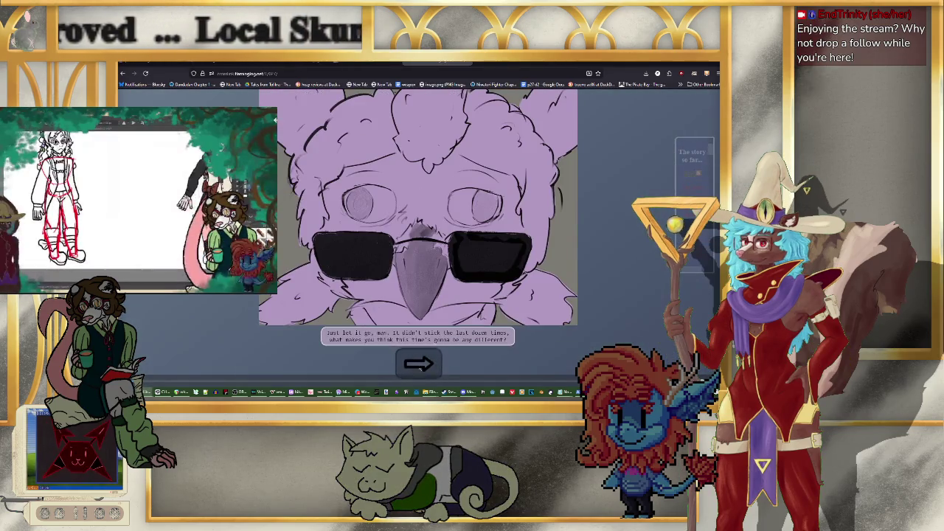
pyautogui.click(417, 362)
pyautogui.scroll(-3, 420, 208)
pyautogui.scroll(-5, 428, 221)
pyautogui.scroll(-5, 439, 240)
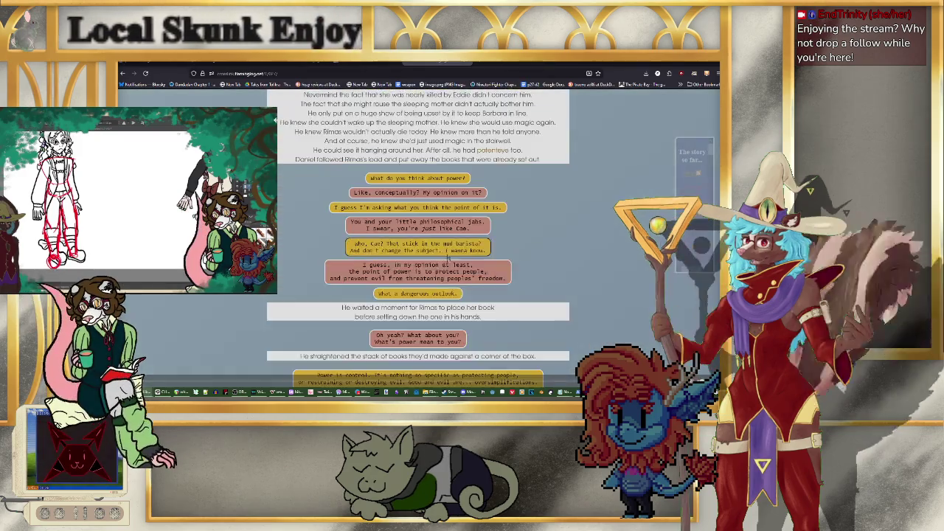
pyautogui.scroll(-5, 450, 258)
pyautogui.scroll(-10, 443, 295)
pyautogui.click(418, 362)
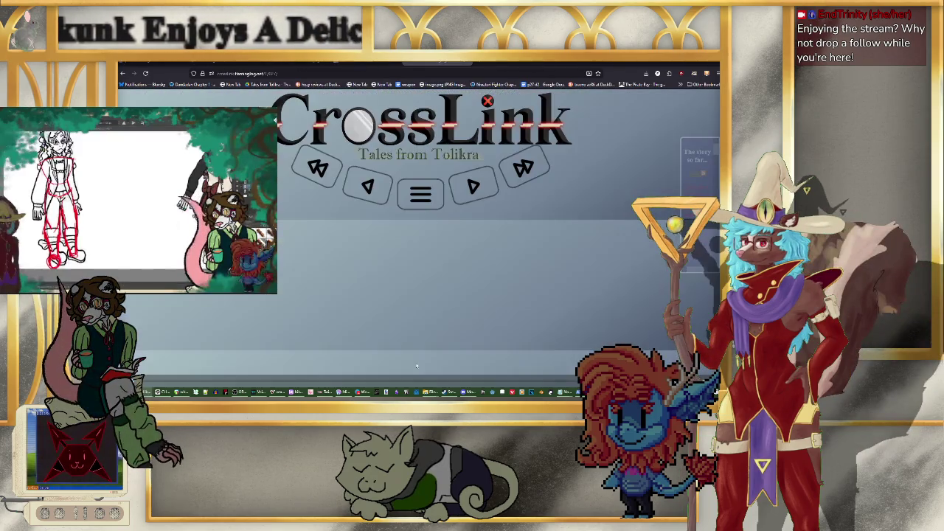
pyautogui.scroll(-10, 369, 310)
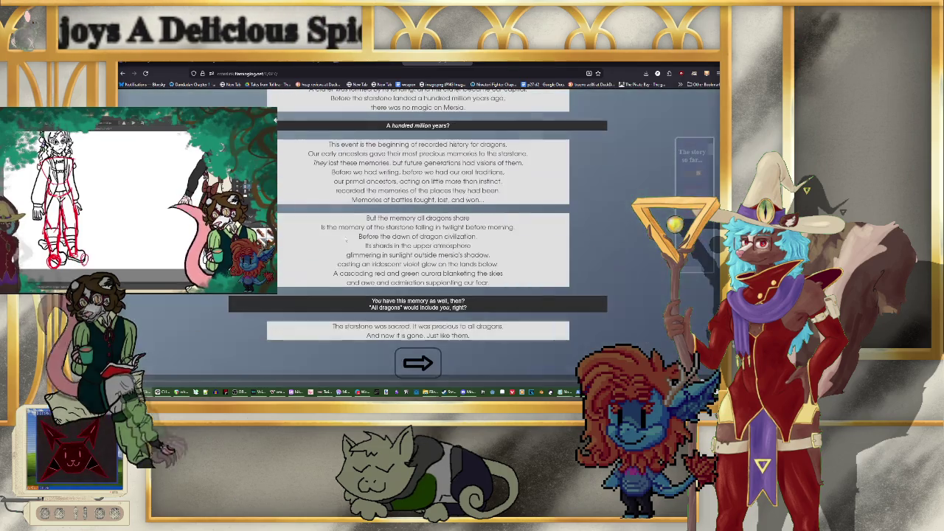
pyautogui.click(416, 363)
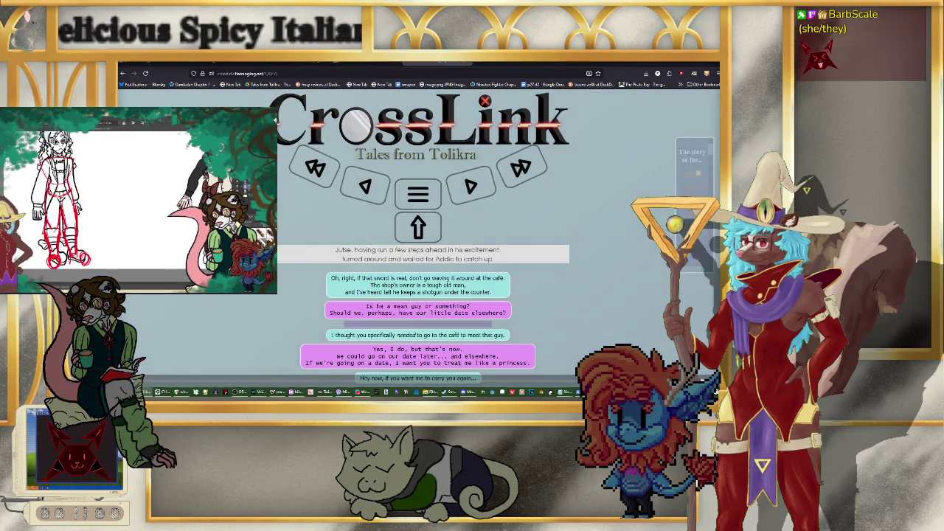
# Step: Scroll past the cat illustration to the brick-wall panel reading 'Then I'll kiss them better.'
pyautogui.scroll(-1, 414, 310)
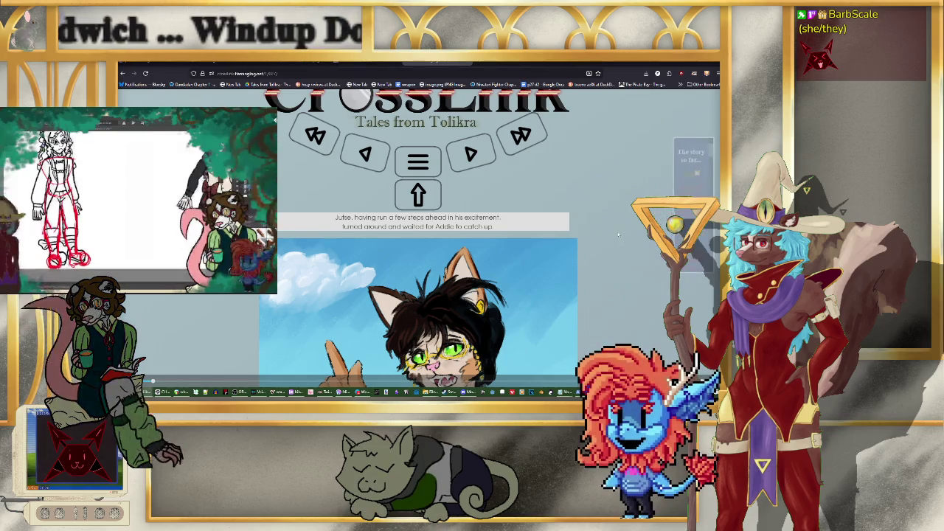
pyautogui.scroll(-1, 619, 241)
pyautogui.scroll(-3, 620, 242)
pyautogui.scroll(3, 620, 242)
pyautogui.scroll(-1, 620, 242)
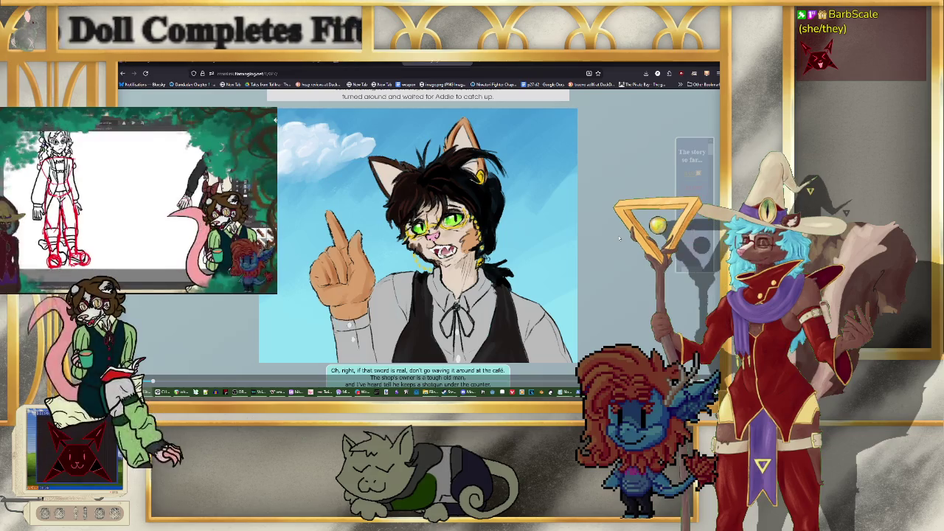
pyautogui.scroll(-5, 620, 238)
pyautogui.scroll(-3, 620, 238)
pyautogui.scroll(-1, 620, 238)
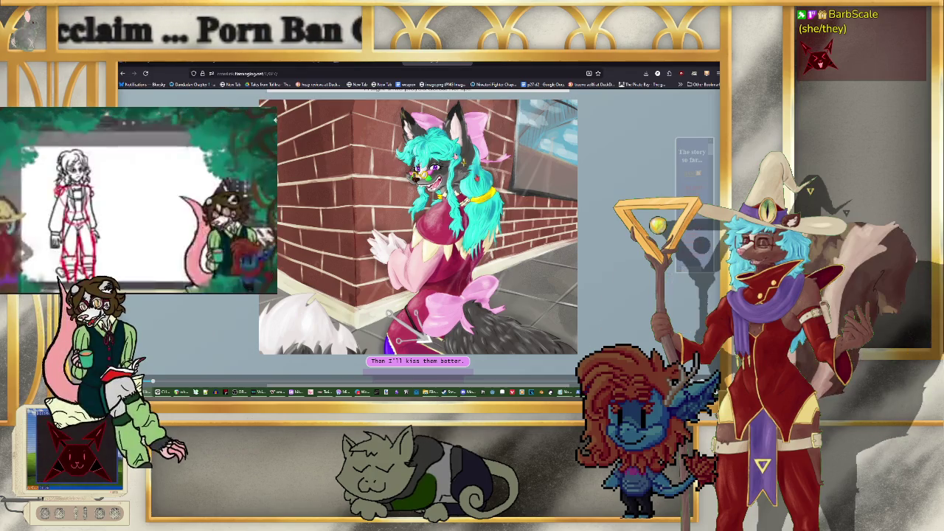
pyautogui.press('space')
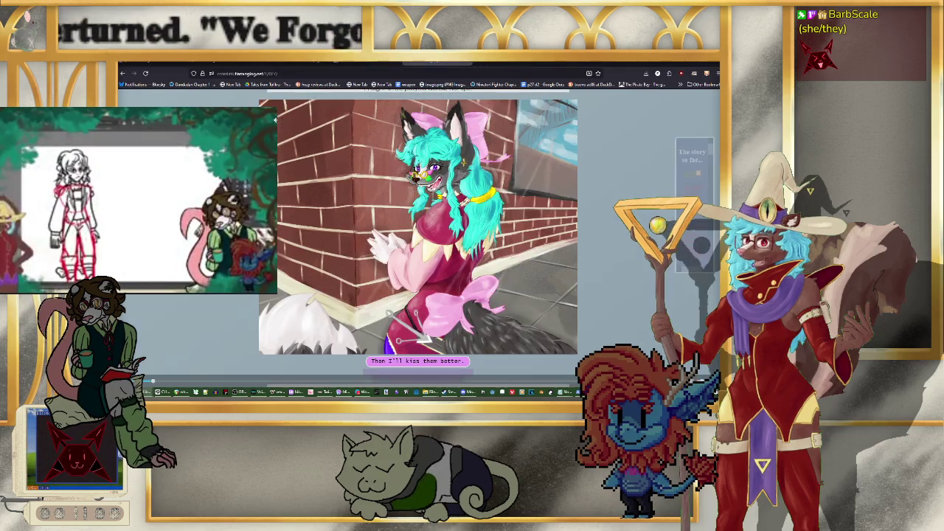
# Step: Compare the brick-wall and cockpit tabs, then open the brick-wall illustration full size
pyautogui.click(442, 84)
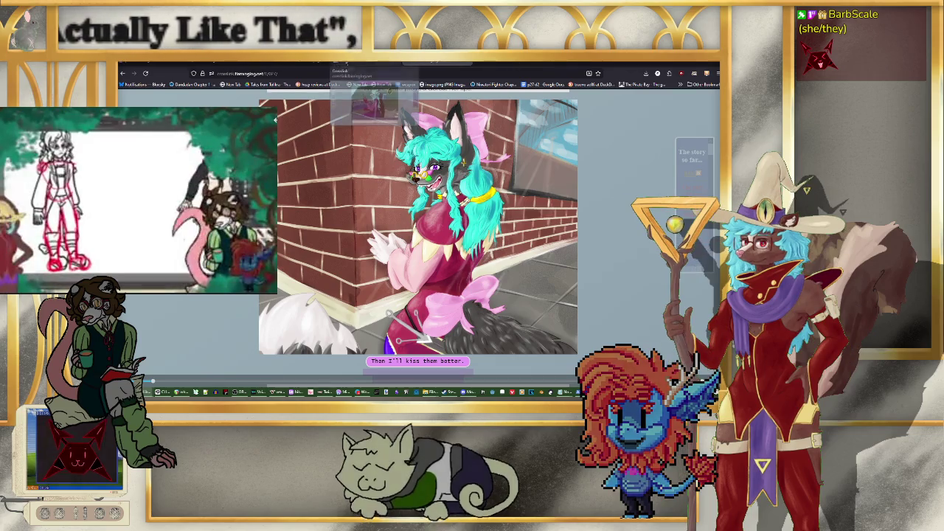
pyautogui.click(345, 62)
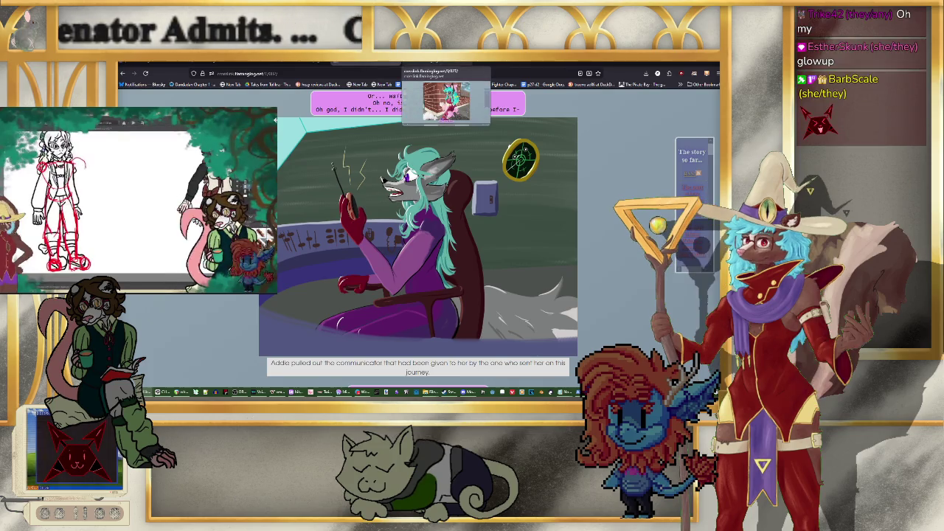
pyautogui.click(443, 65)
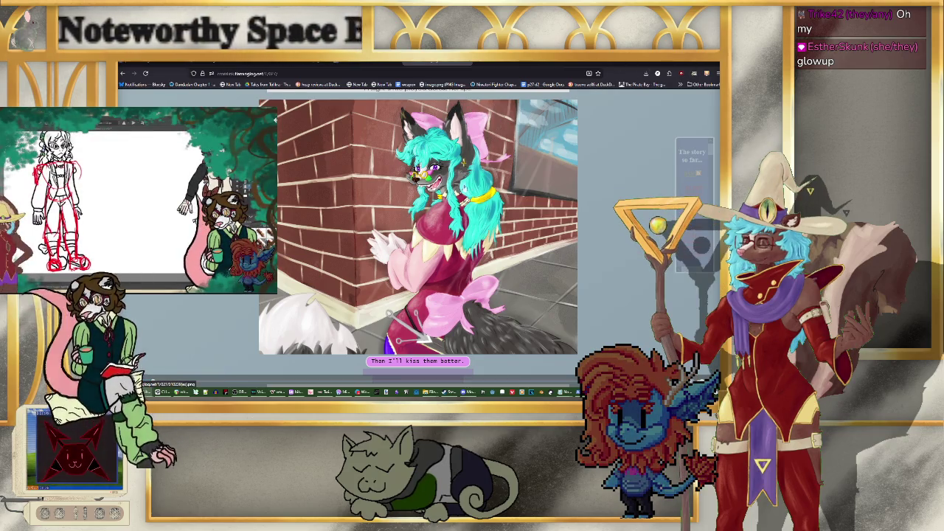
pyautogui.click(383, 343)
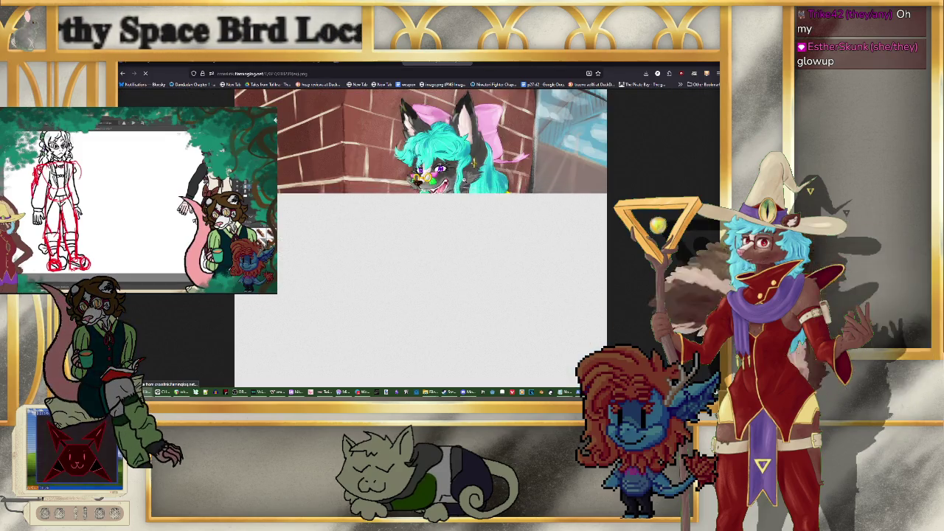
# Step: Zoom and pan around the turquoise-haired character's face in the full-size illustration
pyautogui.scroll(-2, 453, 162)
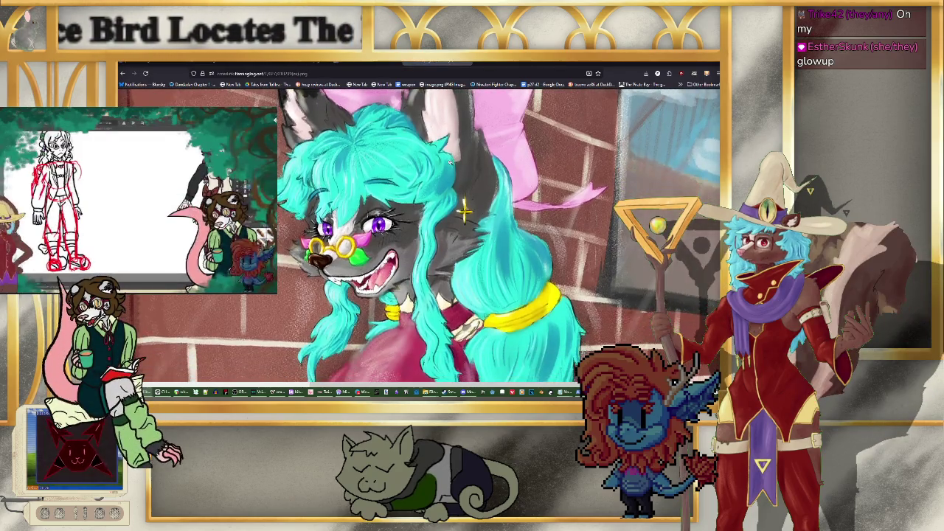
pyautogui.scroll(-2, 453, 153)
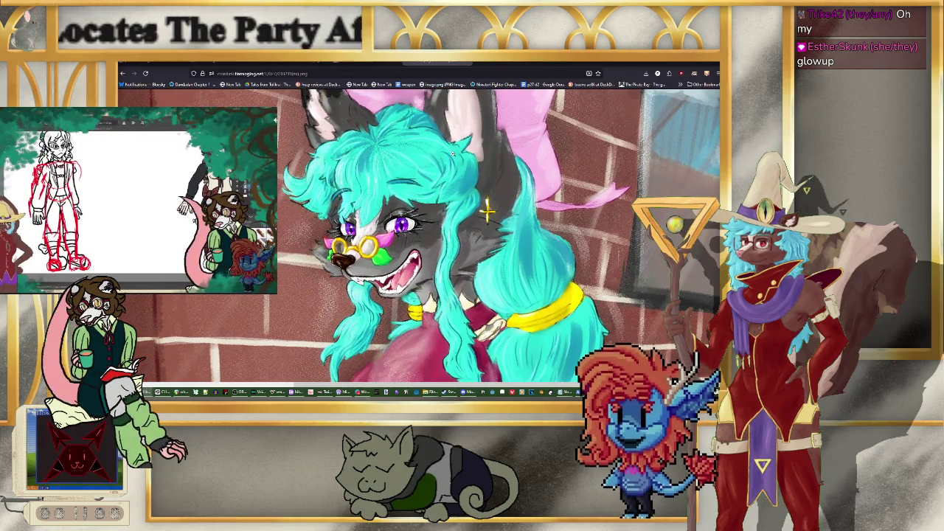
pyautogui.keyDown('ctrl'); pyautogui.scroll(2, 526, 224); pyautogui.keyUp('ctrl')
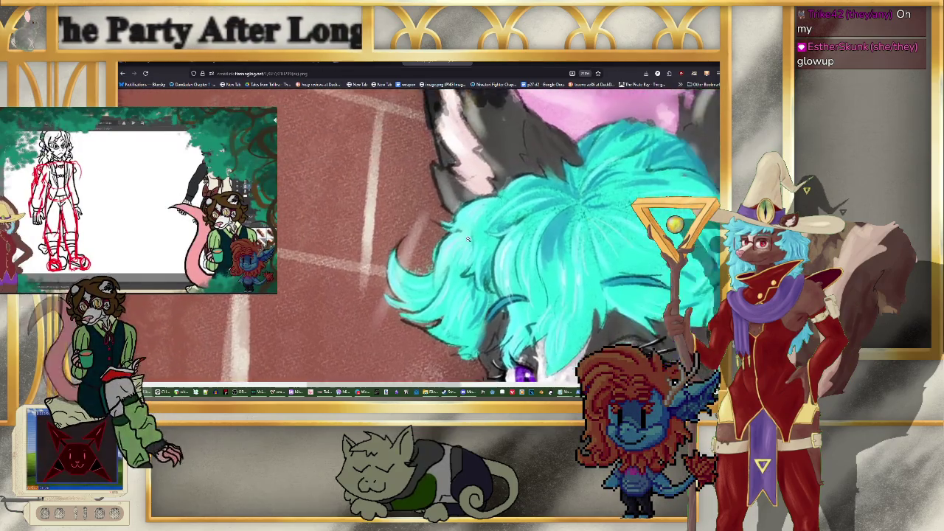
pyautogui.scroll(-5, 526, 224)
pyautogui.scroll(3, 462, 241)
pyautogui.scroll(1, 462, 238)
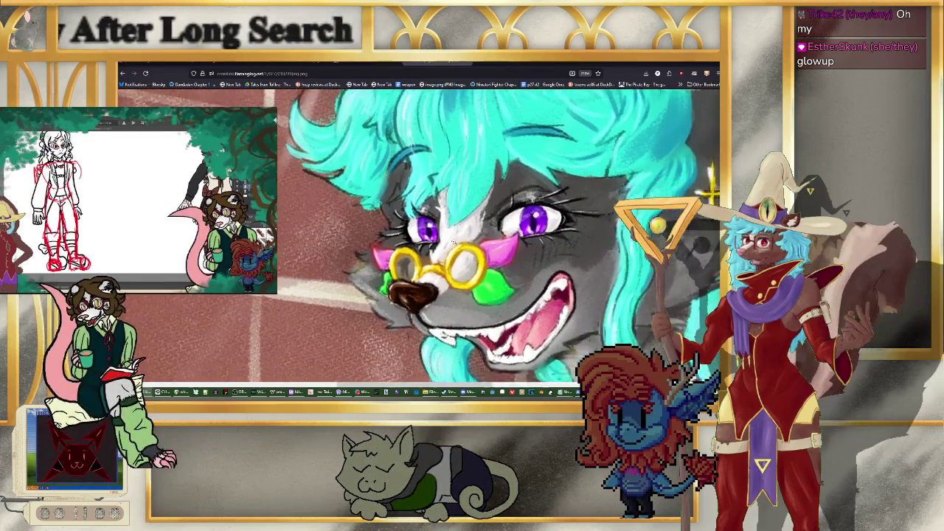
pyautogui.scroll(-3, 461, 239)
pyautogui.scroll(3, 457, 241)
pyautogui.hscroll(2, 456, 244)
pyautogui.keyDown('ctrl'); pyautogui.scroll(1, 304, 236); pyautogui.keyUp('ctrl')
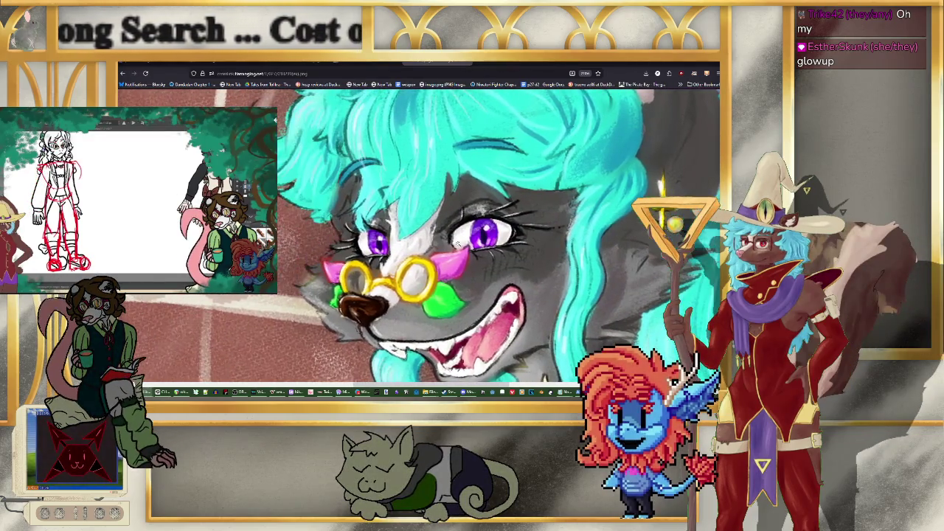
pyautogui.scroll(-1, 305, 236)
pyautogui.scroll(-1, 305, 236)
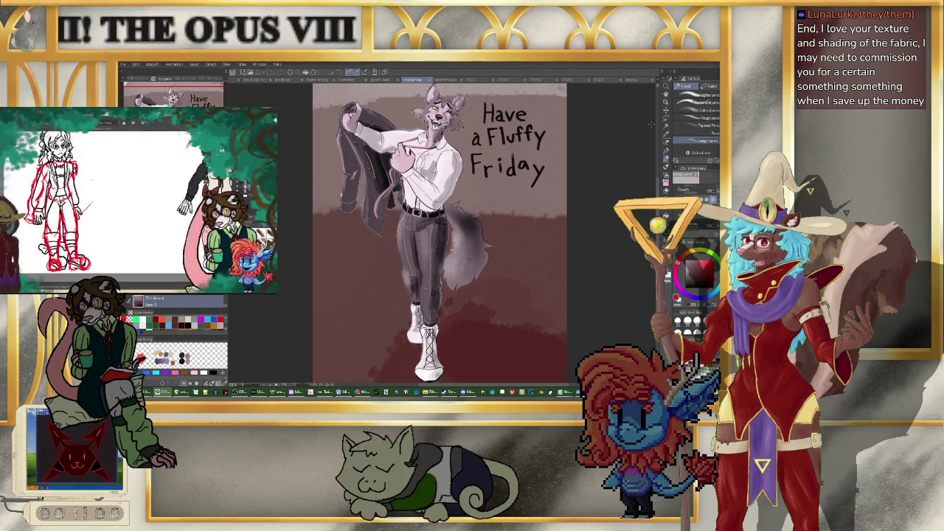
# Step: Switch to the forest illustration document in Clip Studio Paint
pyautogui.click(260, 79)
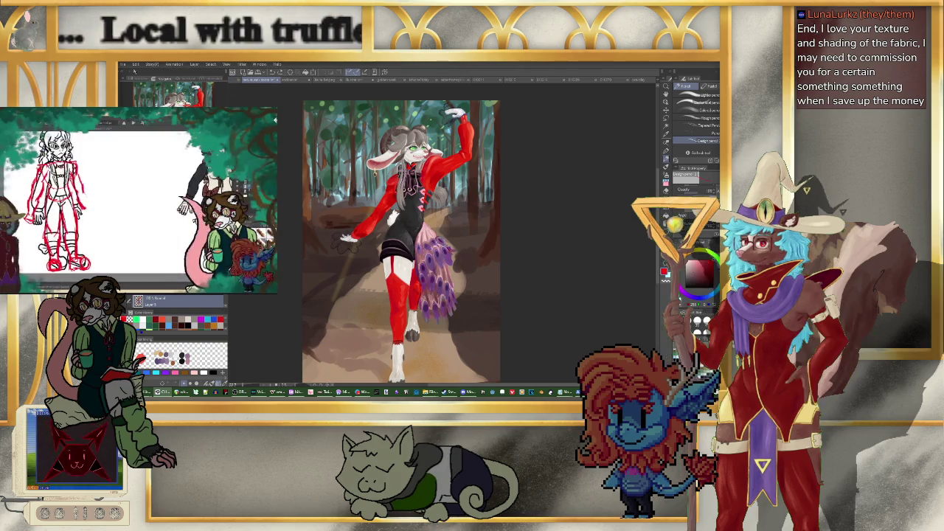
pyautogui.click(124, 64)
pyautogui.moveTo(162, 102)
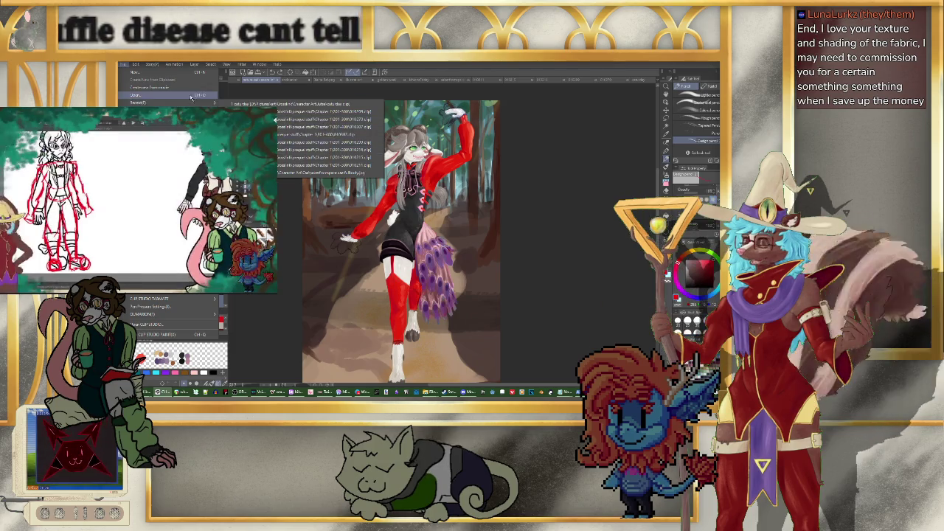
# Step: Open the nature walk file from a character subfolder inside Character Art
pyautogui.click(170, 94)
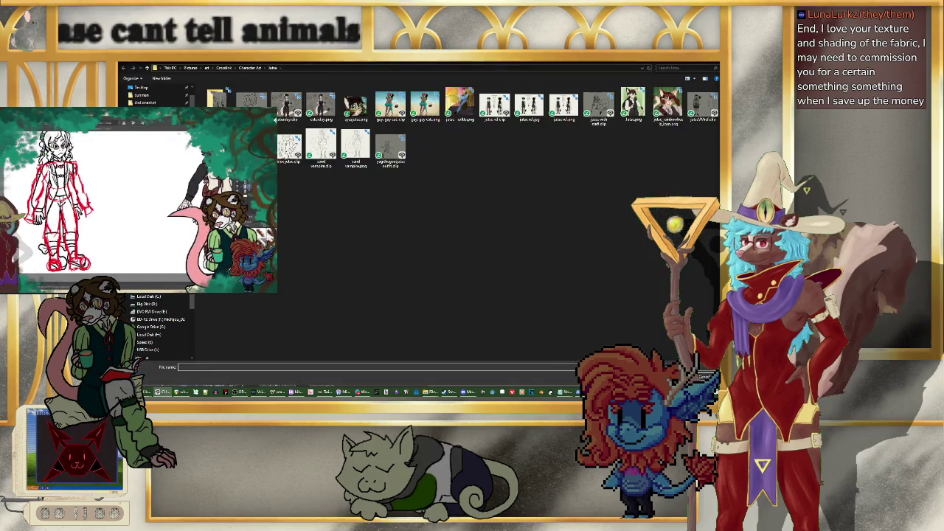
pyautogui.click(251, 68)
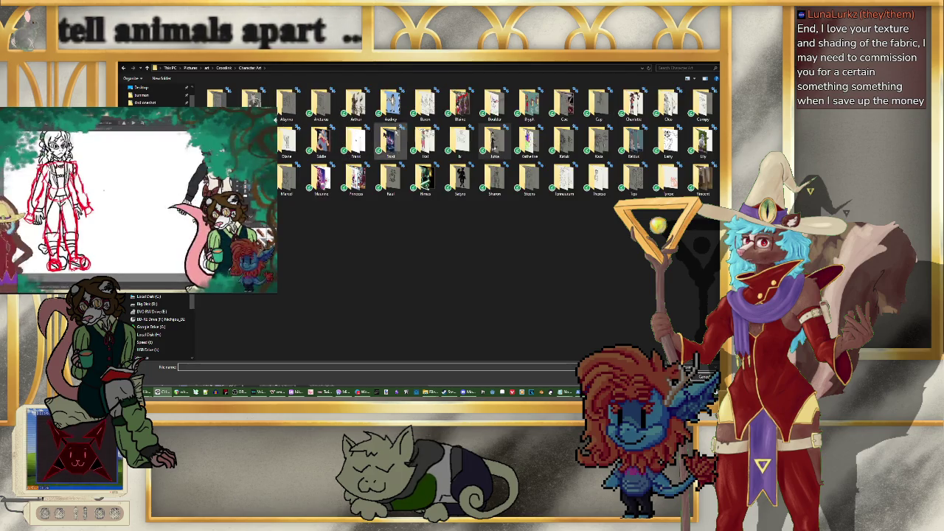
pyautogui.doubleClick(408, 107)
pyautogui.doubleClick(356, 103)
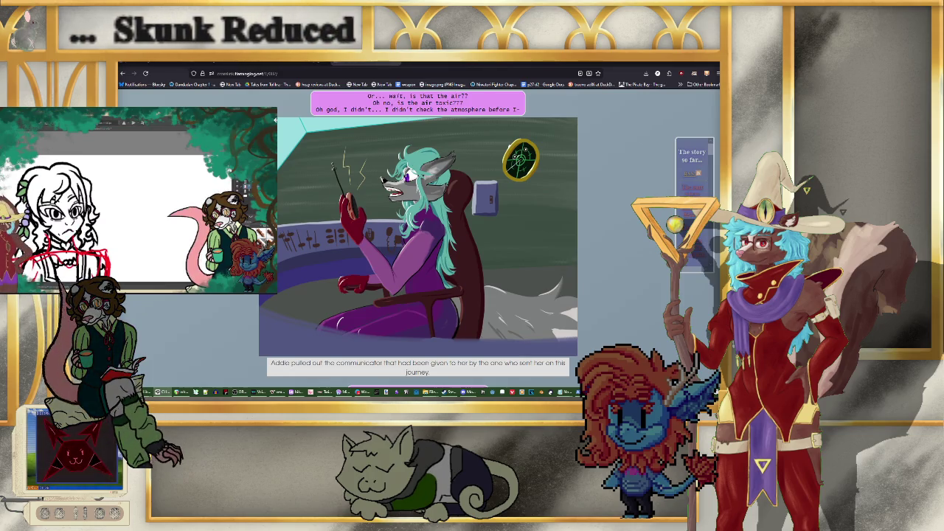
# Step: Return to the p27 d3 script and bring Question 6's answer 'Um... None?' into view
pyautogui.hotkey('ctrl', 'Tab')
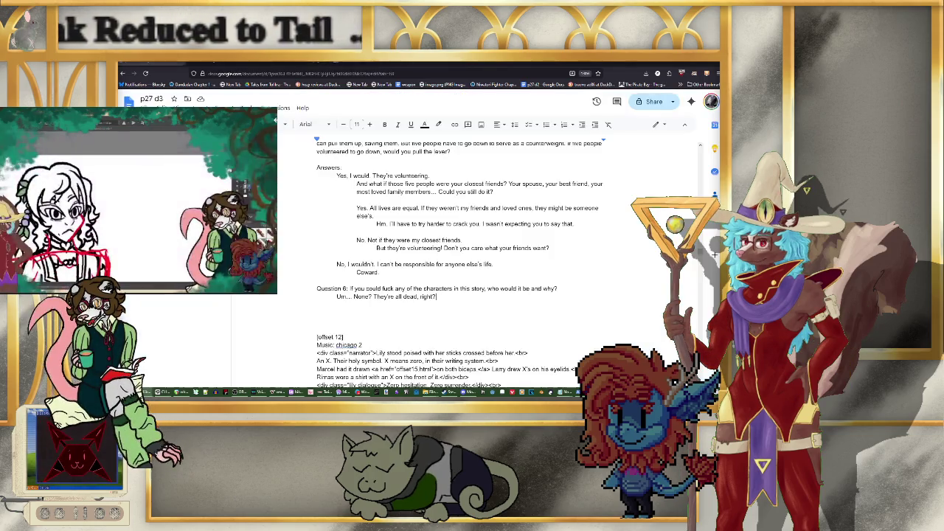
pyautogui.scroll(-1, 383, 290)
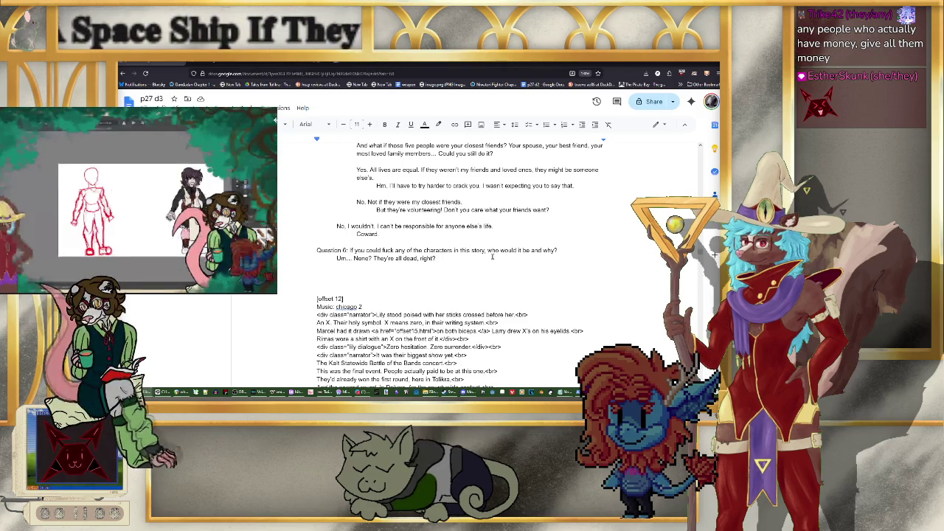
# Step: Add the indented retort 'Have some imagination!' under the 'Um... None?' answer
pyautogui.press('Return')
pyautogui.press('Tab')
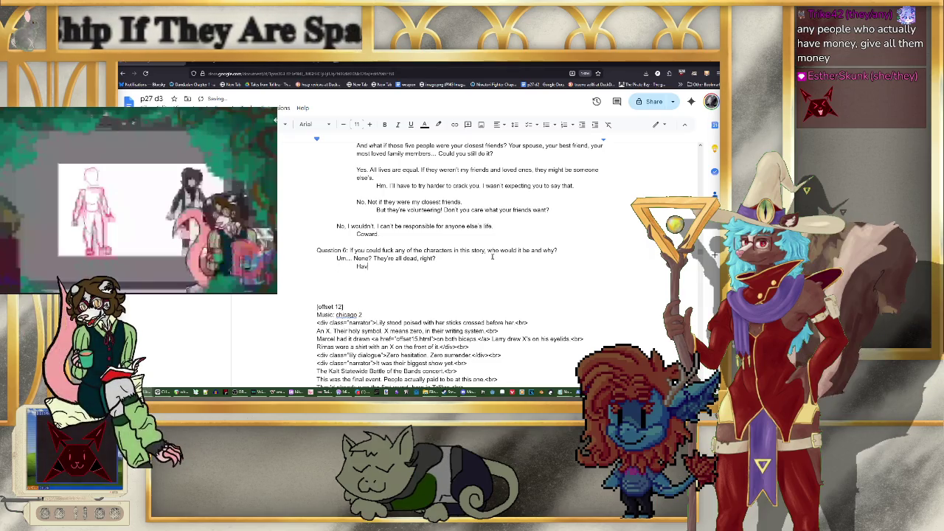
pyautogui.write('e some imagination!')
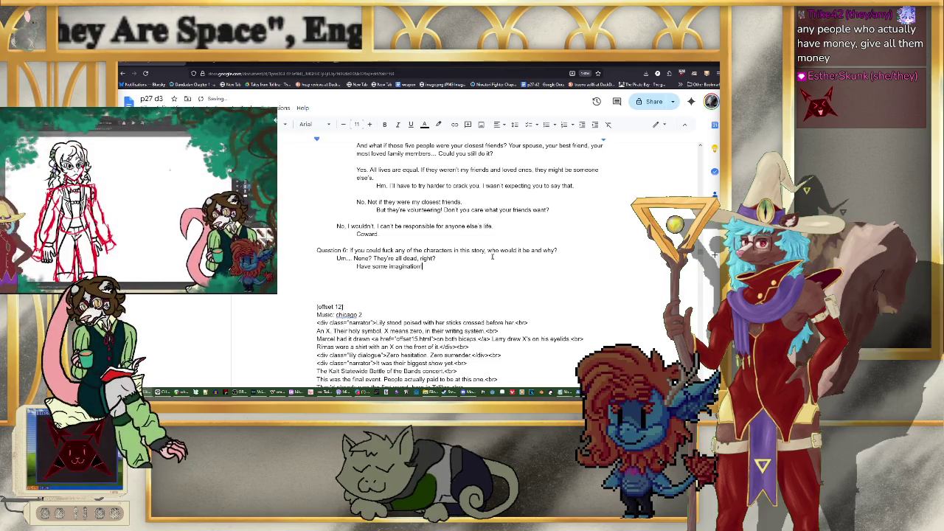
# Step: Add the answer 'Rimas. She's small and cute.' with its retort ending 'cute things? Pervert.'
pyautogui.press('Return')
pyautogui.scroll(-1, 464, 235)
pyautogui.write('Rimas')
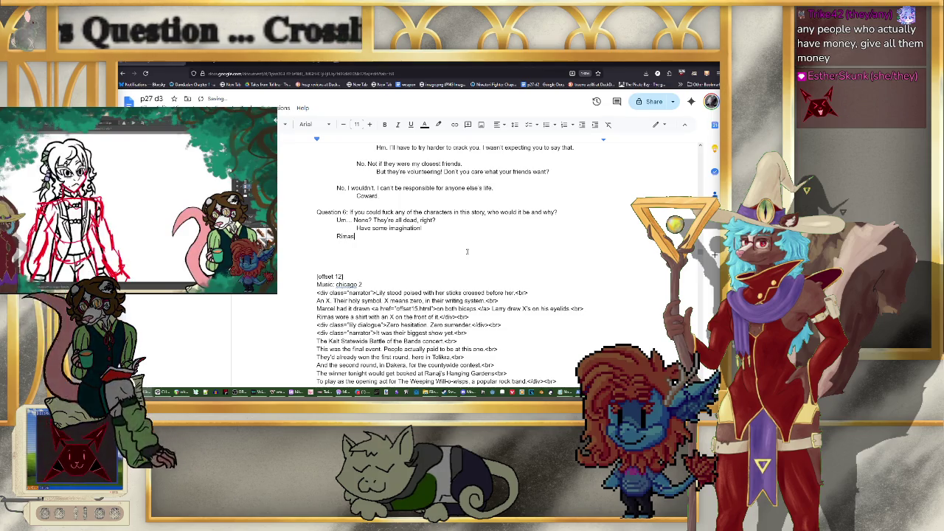
pyautogui.write(". She's")
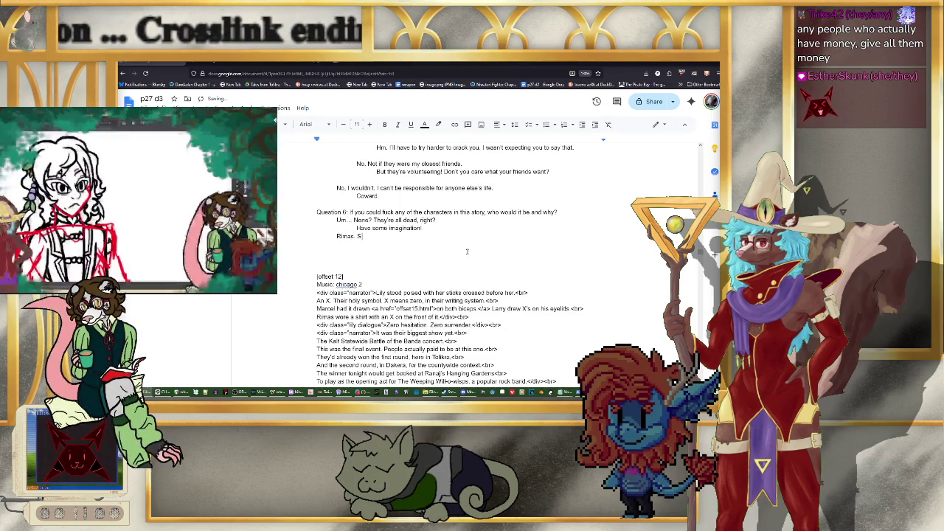
pyautogui.write(' sma')
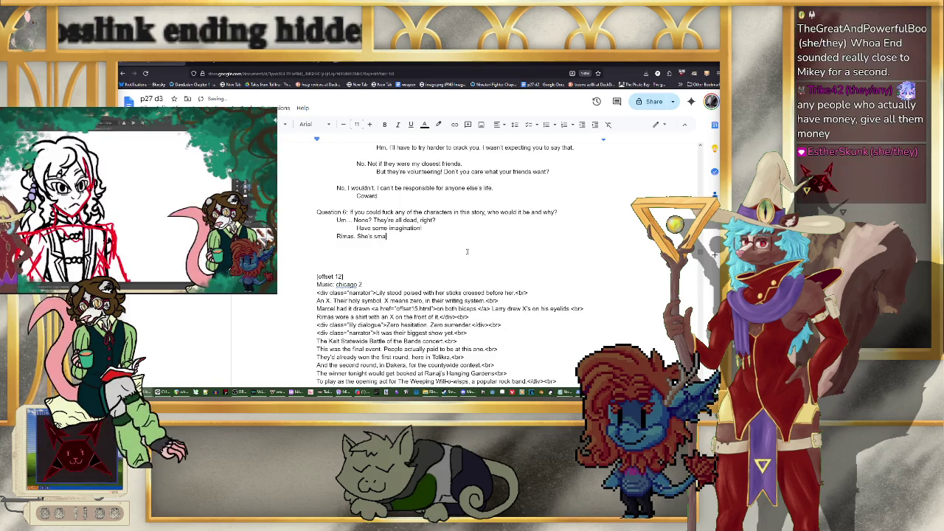
pyautogui.write('ll and cute.')
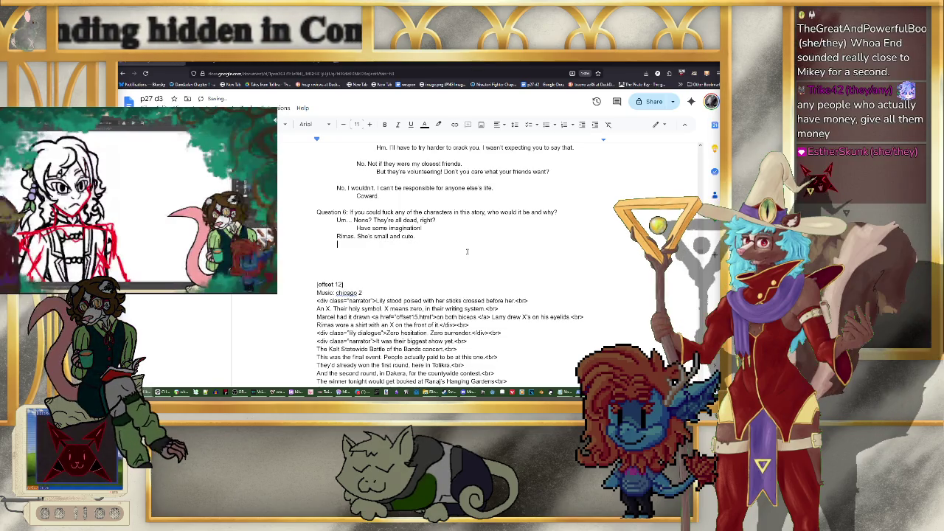
pyautogui.press('Return')
pyautogui.write("And you're into small an")
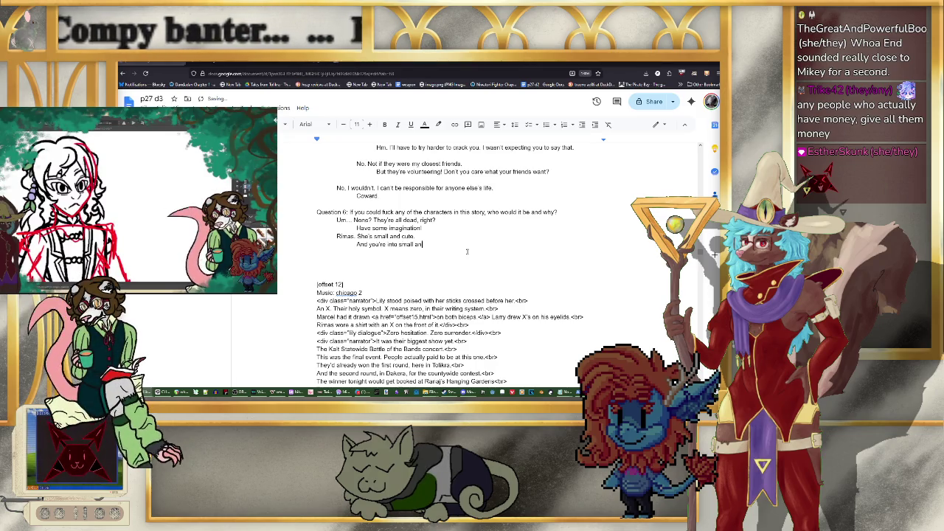
pyautogui.write('d cute things? ')
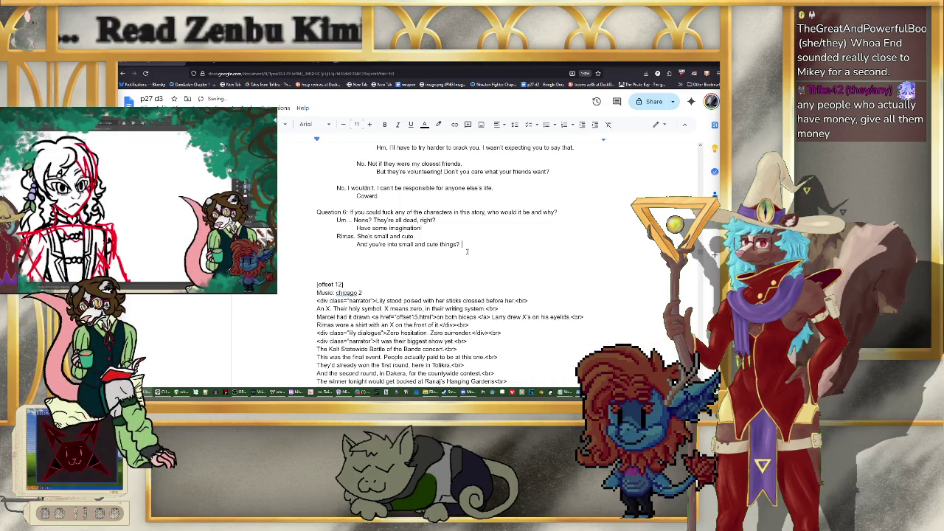
pyautogui.write('Pervert')
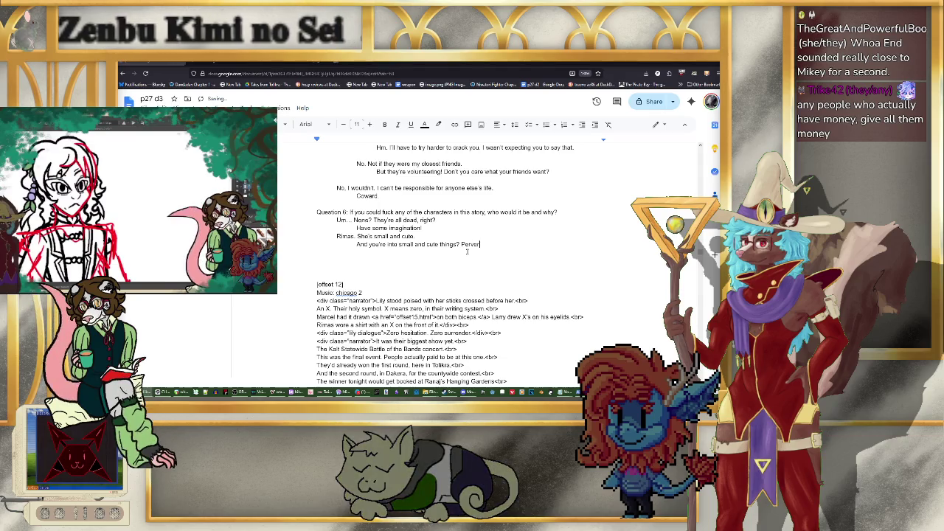
pyautogui.write('.')
# Step: Add the answer 'Jutse. He's a doctor and I'm into that.' with a new line for its retort
pyautogui.press('Return')
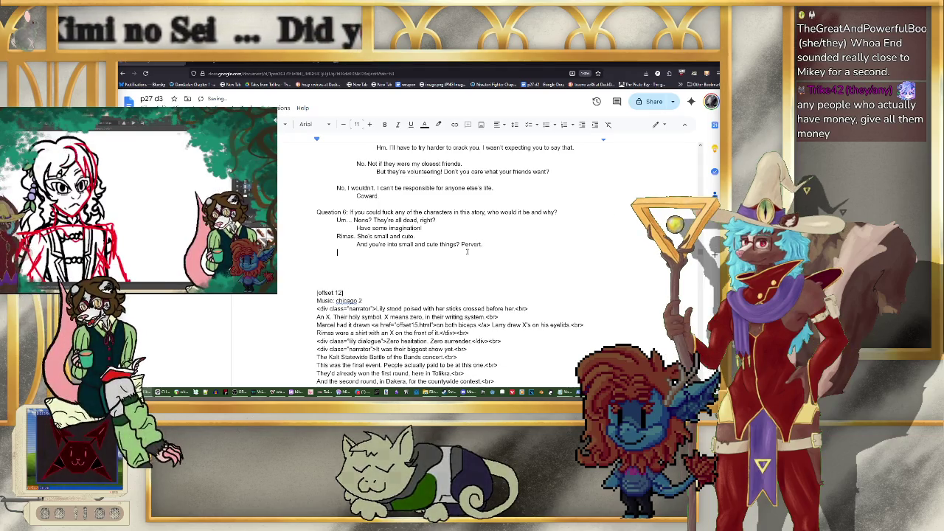
pyautogui.press('Tab')
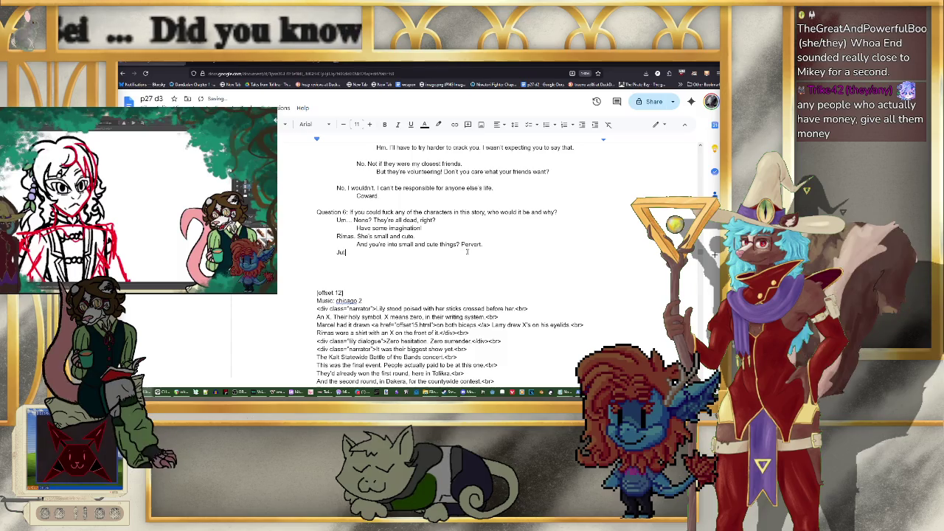
pyautogui.write("Jutse. He's")
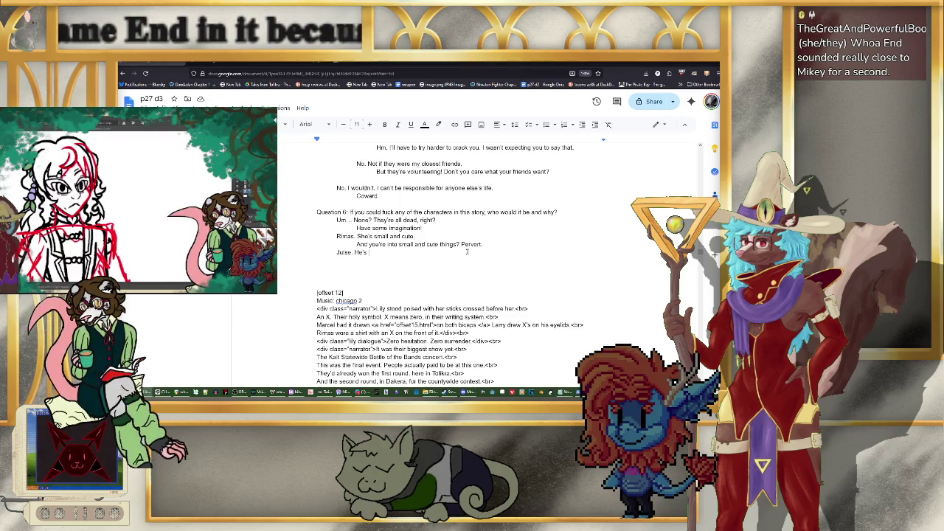
pyautogui.write('nd I')
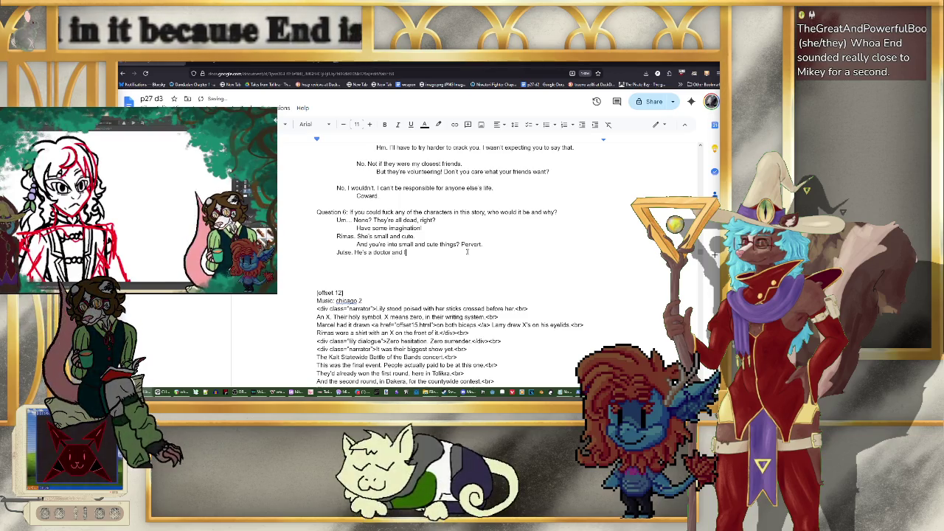
pyautogui.write("'m into that.")
pyautogui.press('Return')
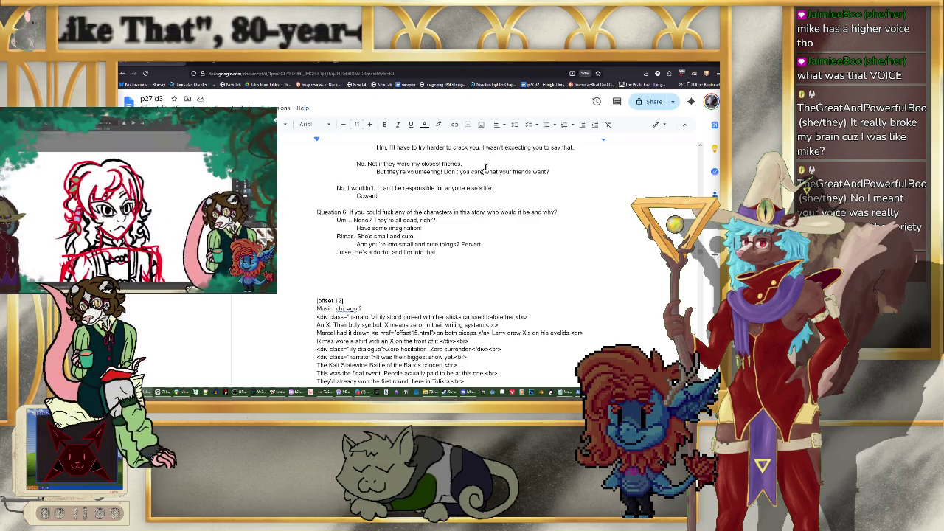
pyautogui.scroll(-1, 516, 172)
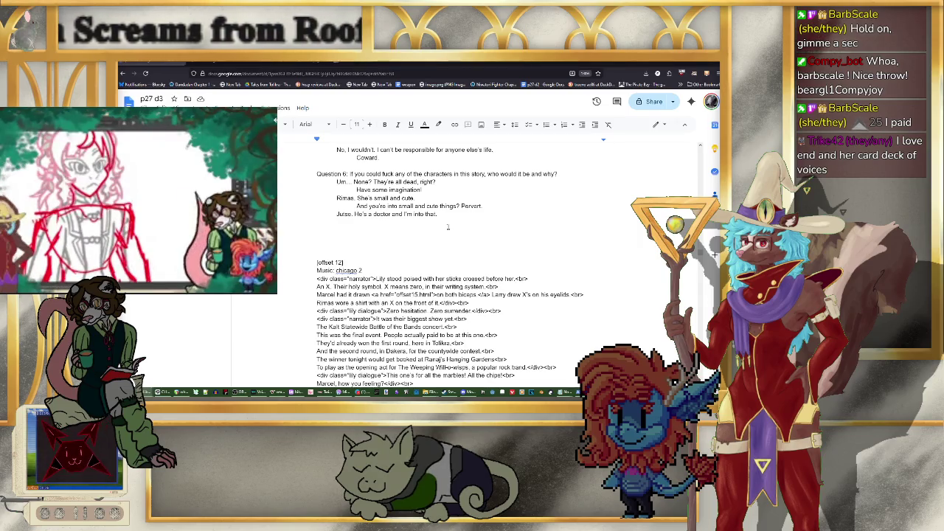
# Step: Type the retort 'You're just after his money.' under the Jutse answer
pyautogui.write("YOu're")
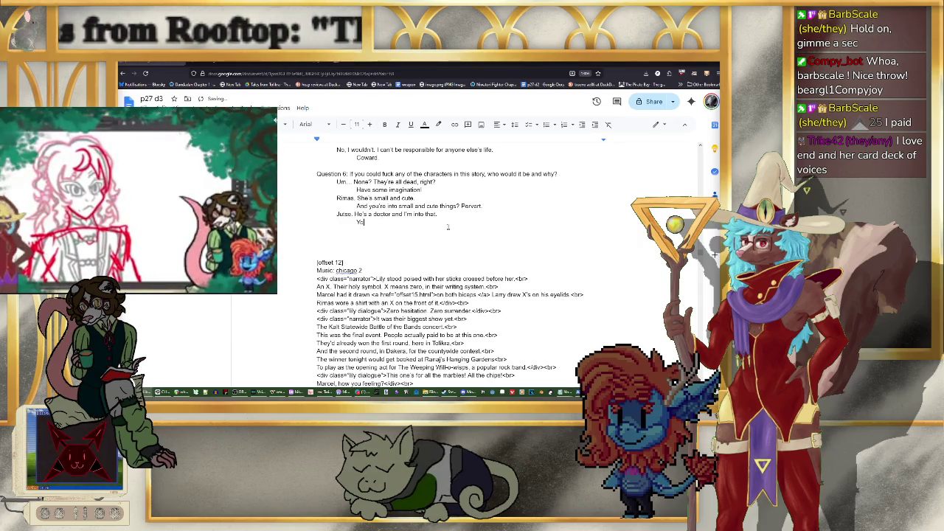
pyautogui.write(' just af')
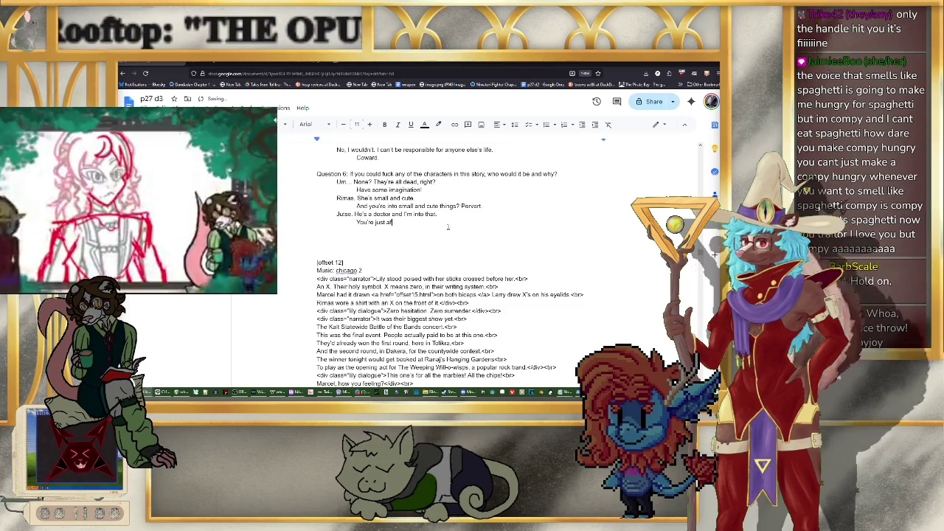
pyautogui.write('ter his money')
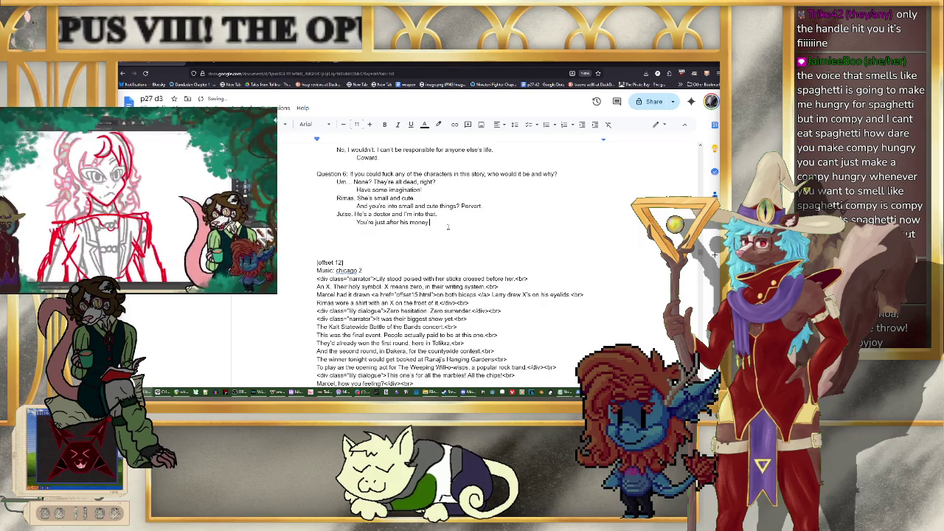
pyautogui.write('.')
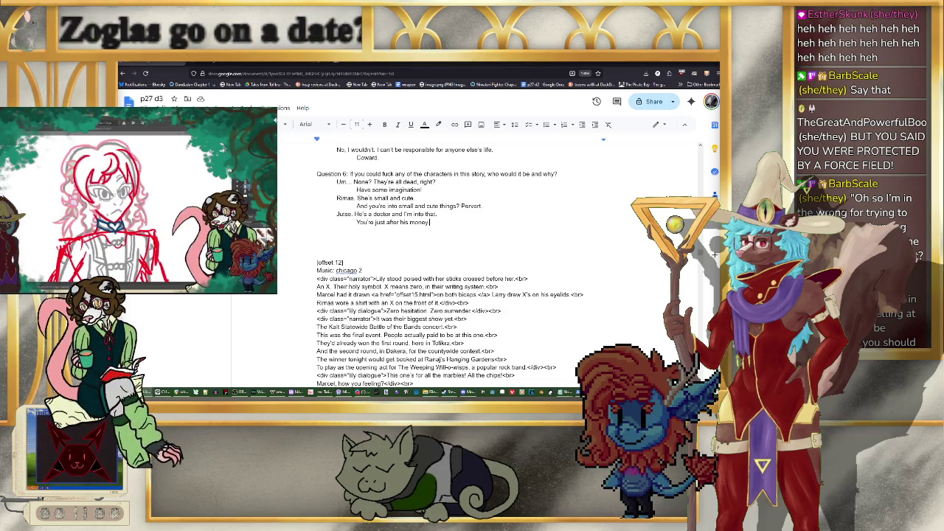
pyautogui.write('.')
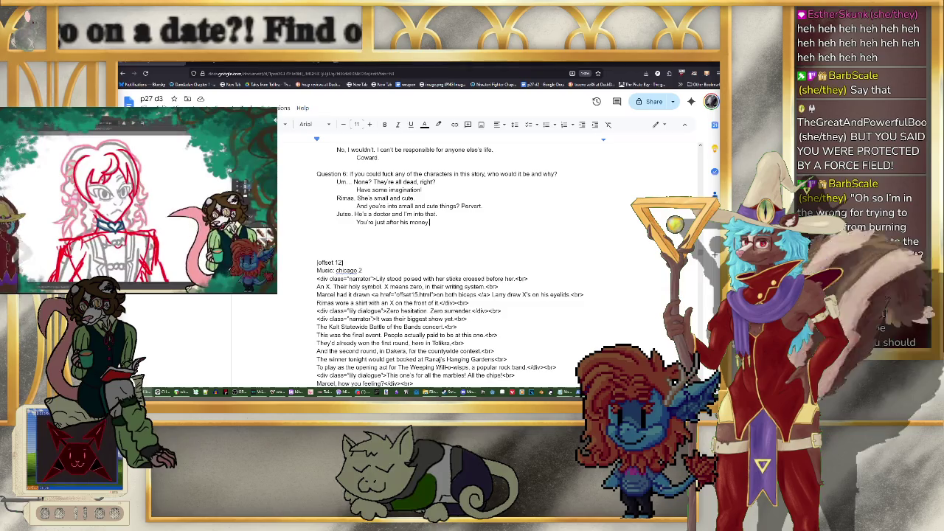
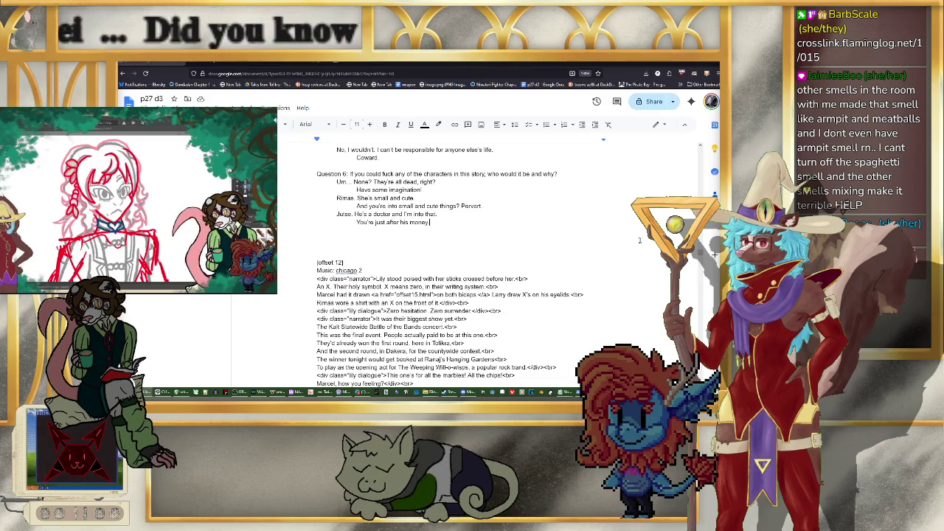
pyautogui.write('.')
# Step: Add Addie's Question 6 answer: she's really tall and strong, and also just hot
pyautogui.scroll(1, 478, 279)
pyautogui.scroll(1, 478, 279)
pyautogui.scroll(1, 478, 279)
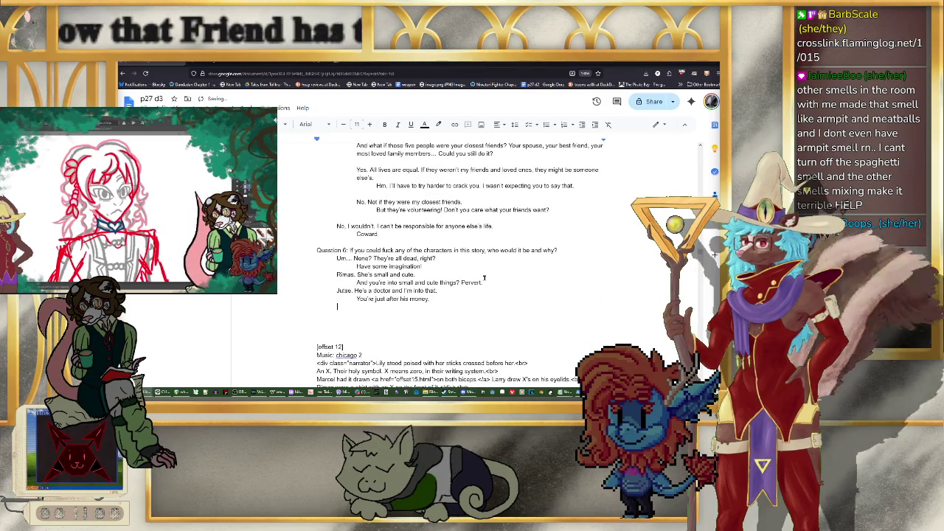
pyautogui.press('Return')
pyautogui.write('Addie. ')
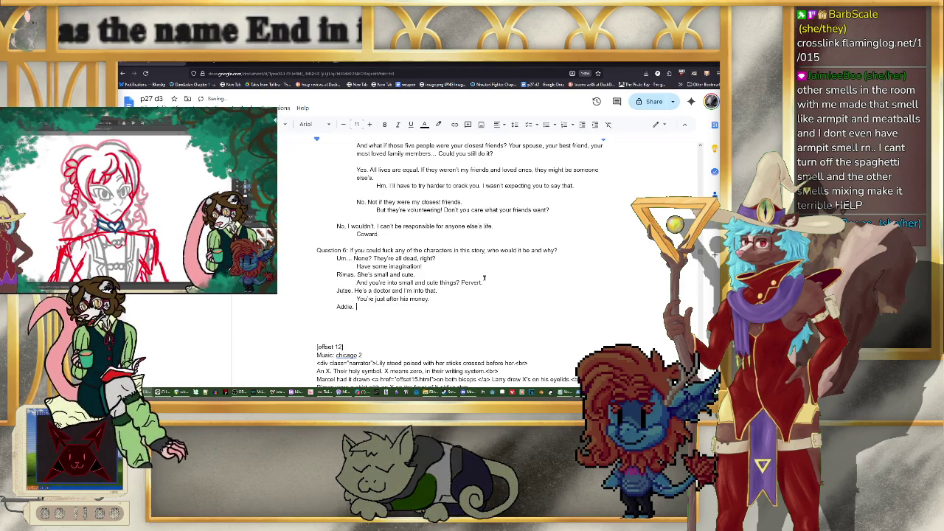
pyautogui.write("She's r")
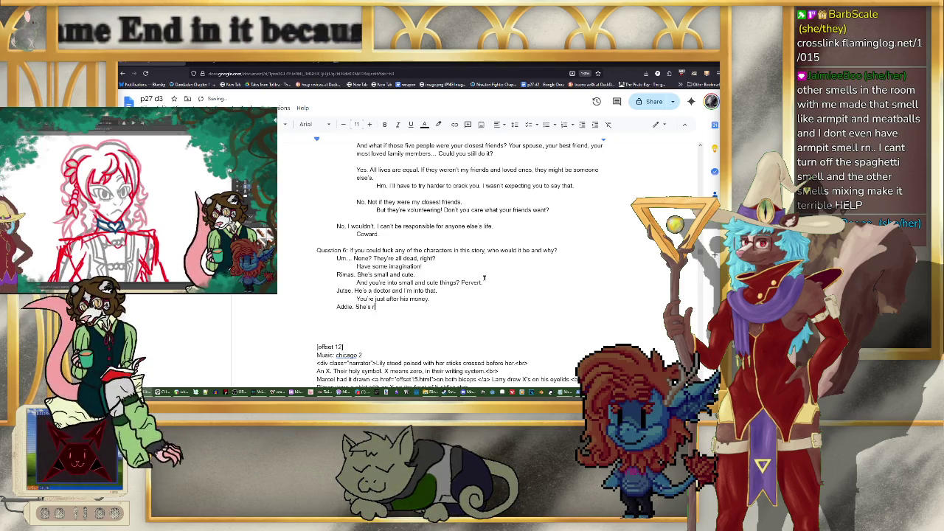
pyautogui.write('eally tall and s')
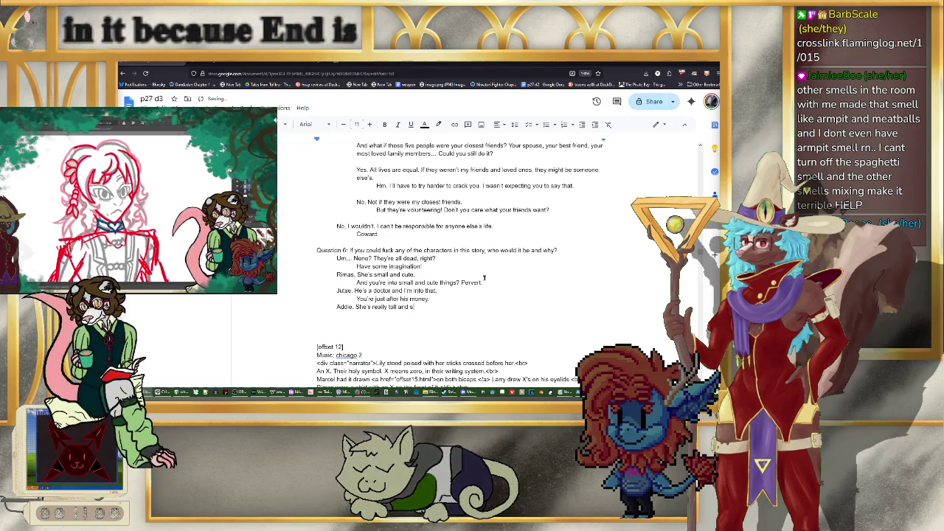
pyautogui.write('trong and prett')
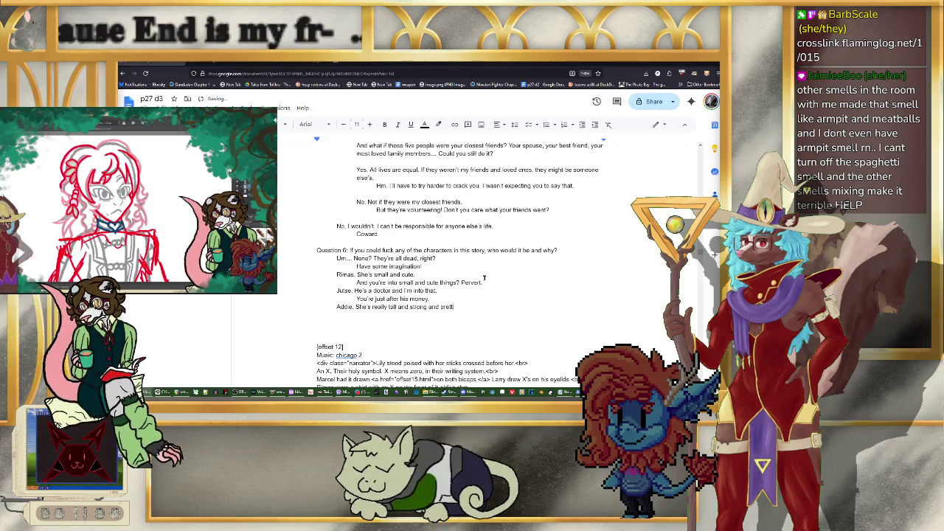
pyautogui.write('y.')
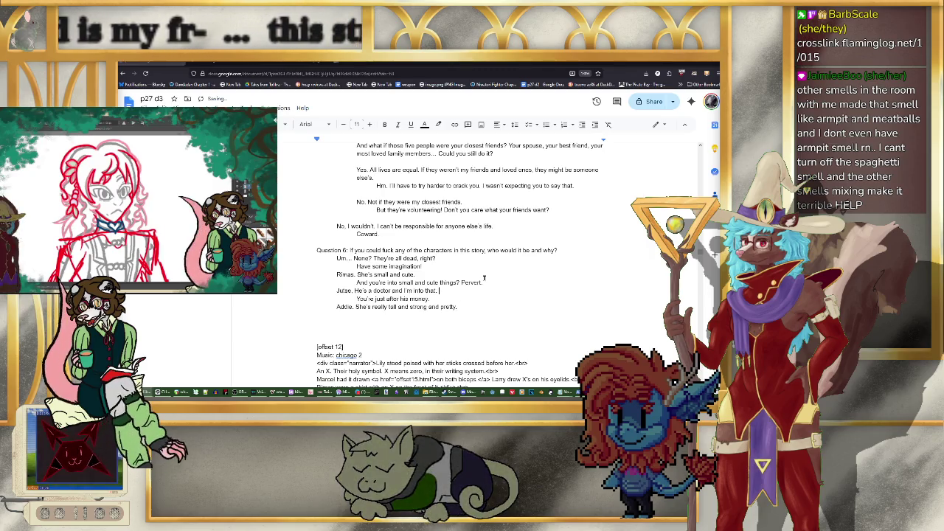
pyautogui.write(' lso.')
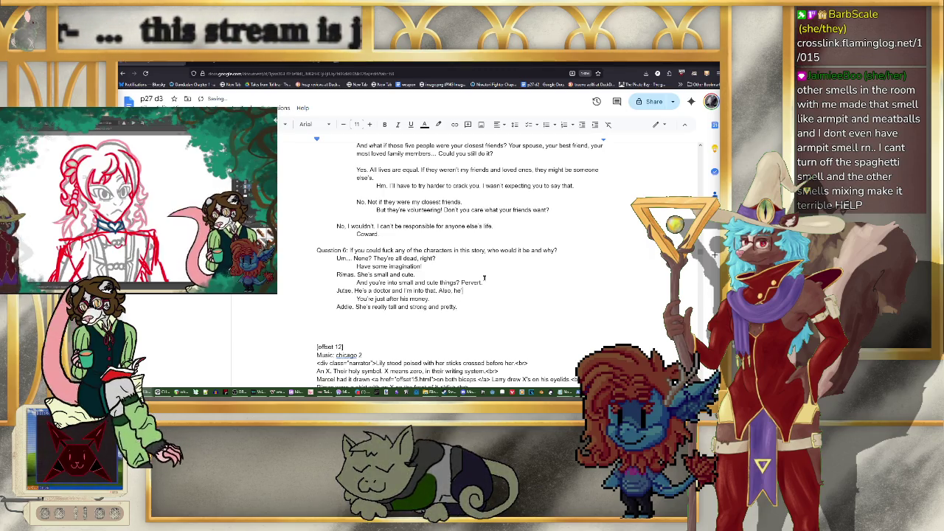
pyautogui.write('s just hot.')
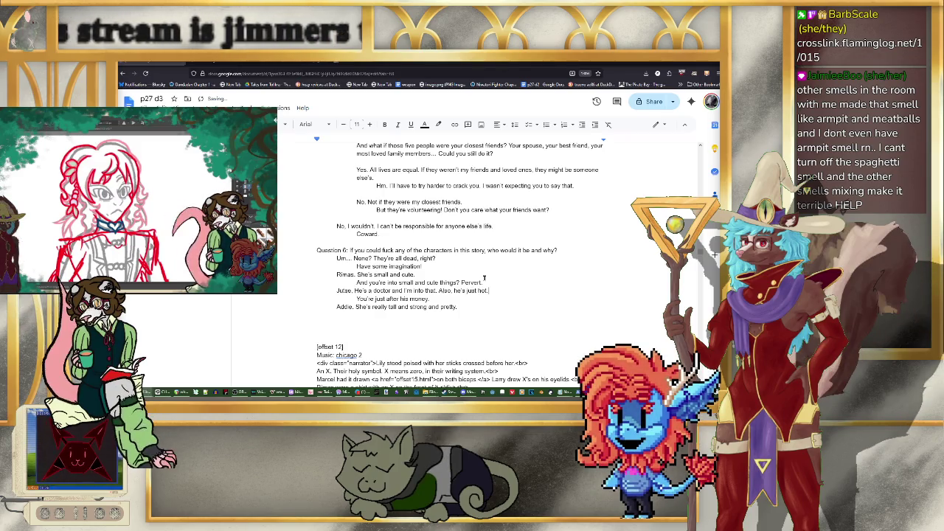
# Step: Append 'She'd kill you.' to the retorts and begin 'Good' under Addie's answer
pyautogui.press('Down')
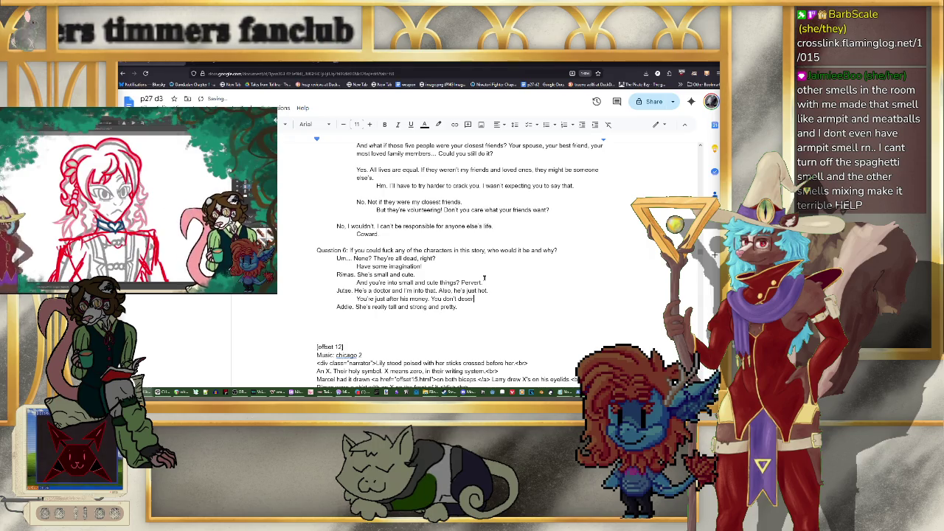
pyautogui.write('ve him.')
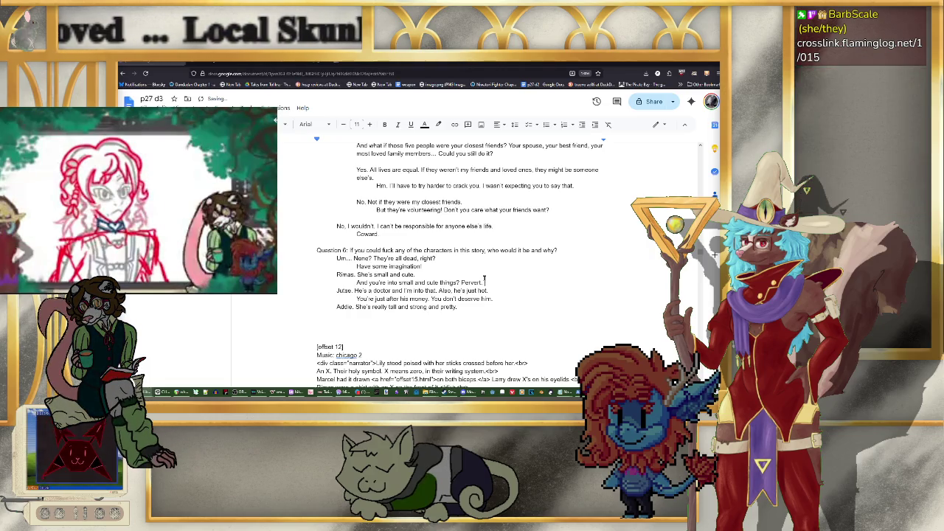
pyautogui.write("She'd k")
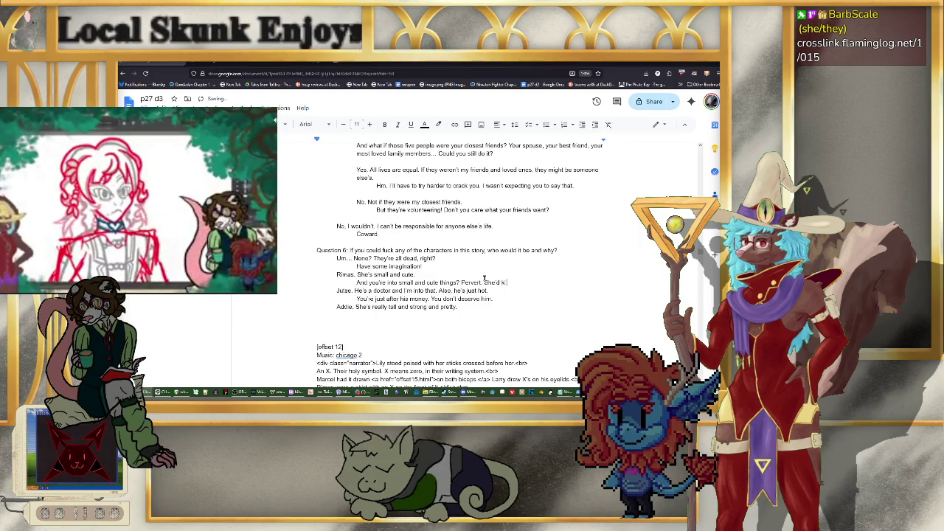
pyautogui.write('ill you.')
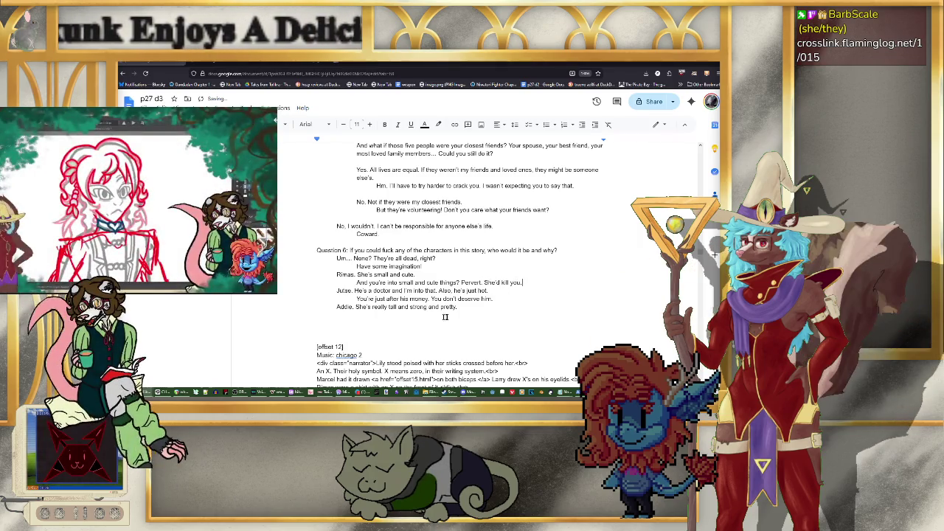
pyautogui.click(398, 315)
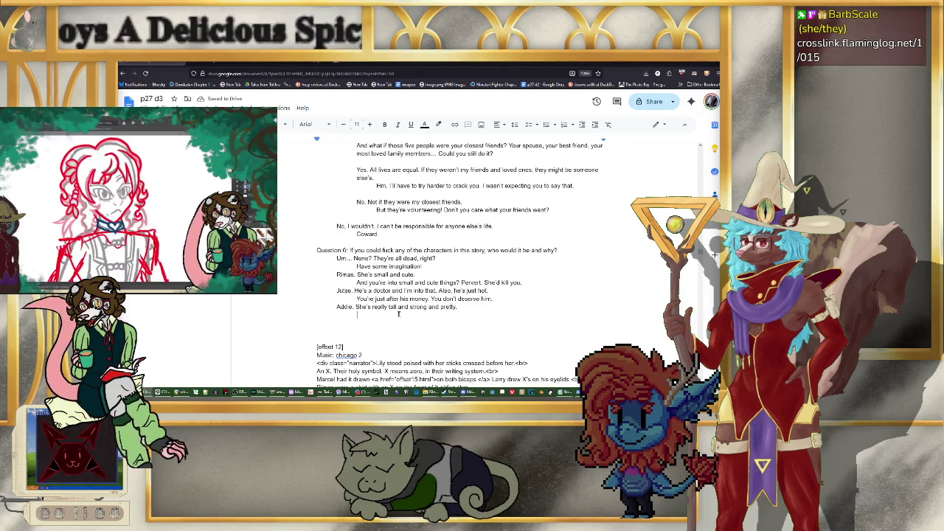
pyautogui.write('Good taste.')
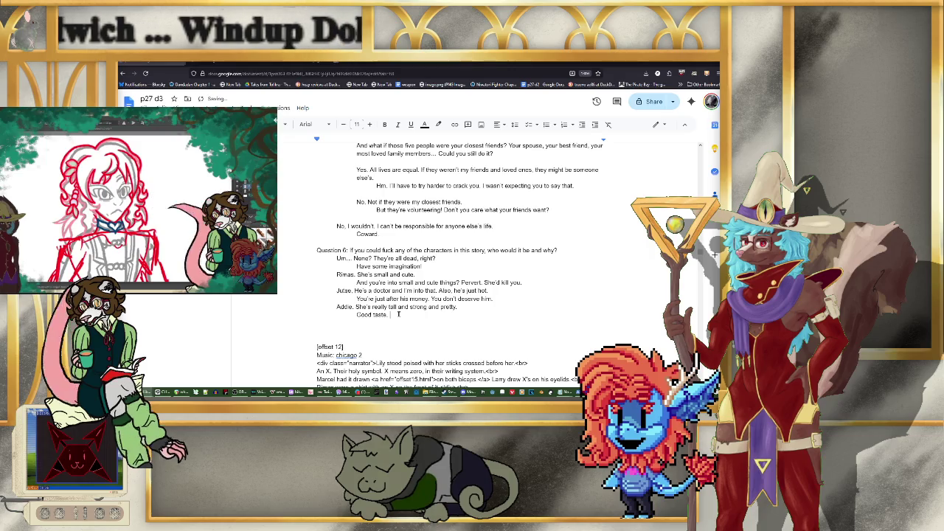
# Step: Continue Addie's retort with 'She'd never do it, though.'
pyautogui.write("e'd neve")
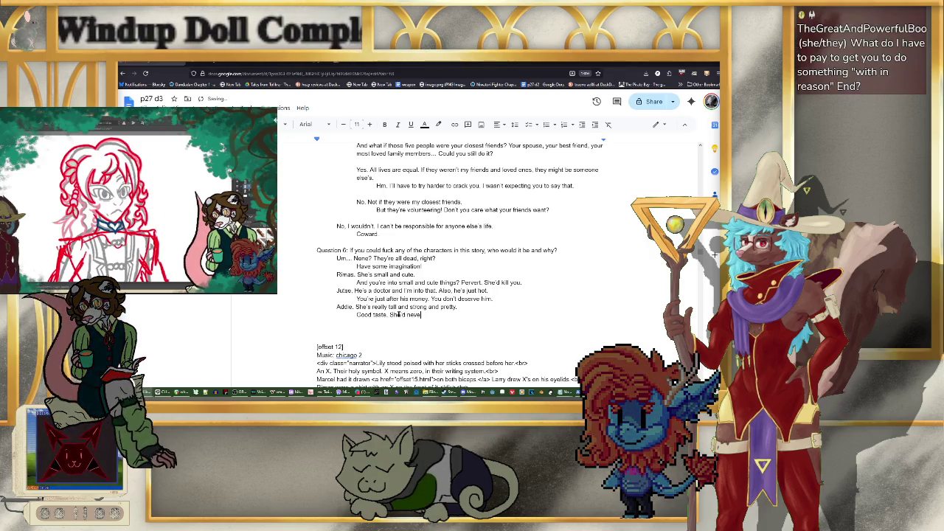
pyautogui.write('r do ')
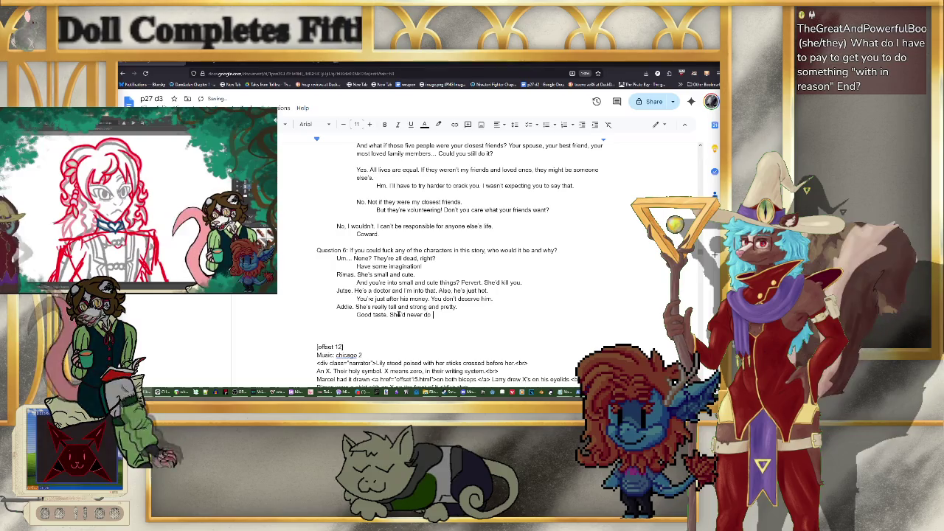
pyautogui.write('it, though')
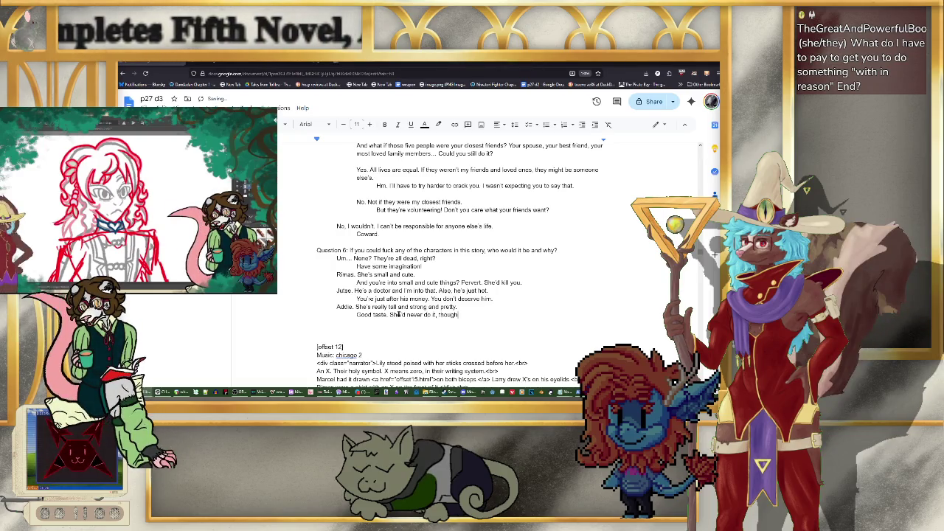
pyautogui.write('. Not with you.')
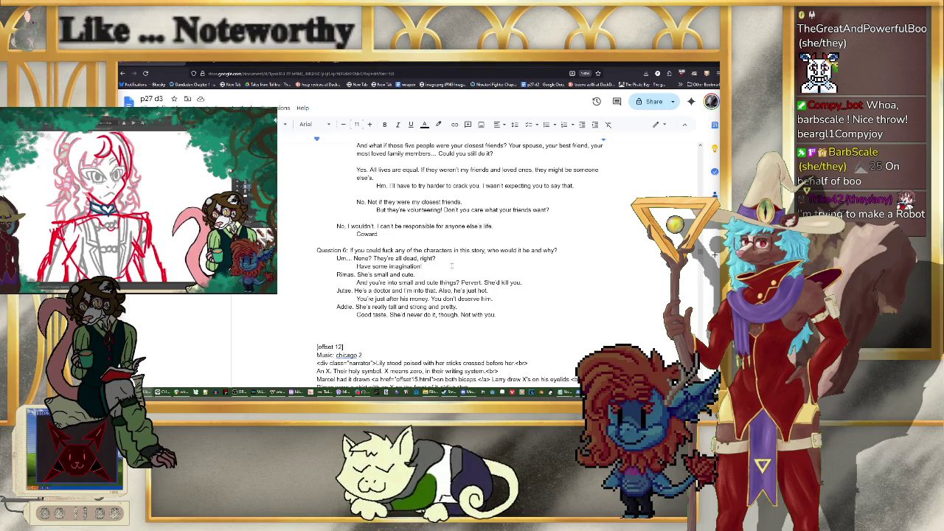
# Step: Add Marcel's answer with the indented retort 'He could. He's also a sensitive guy and you'
pyautogui.press('Return')
pyautogui.write('Mar')
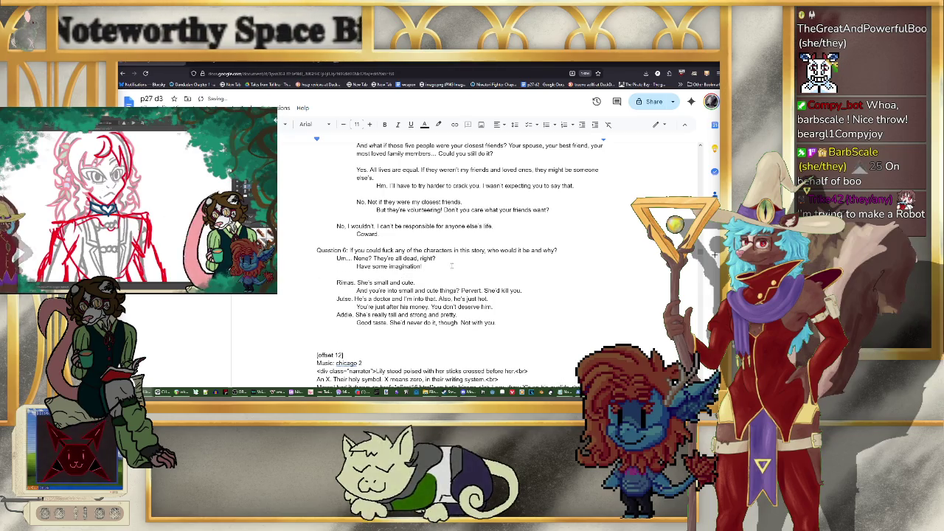
pyautogui.write('cel. ')
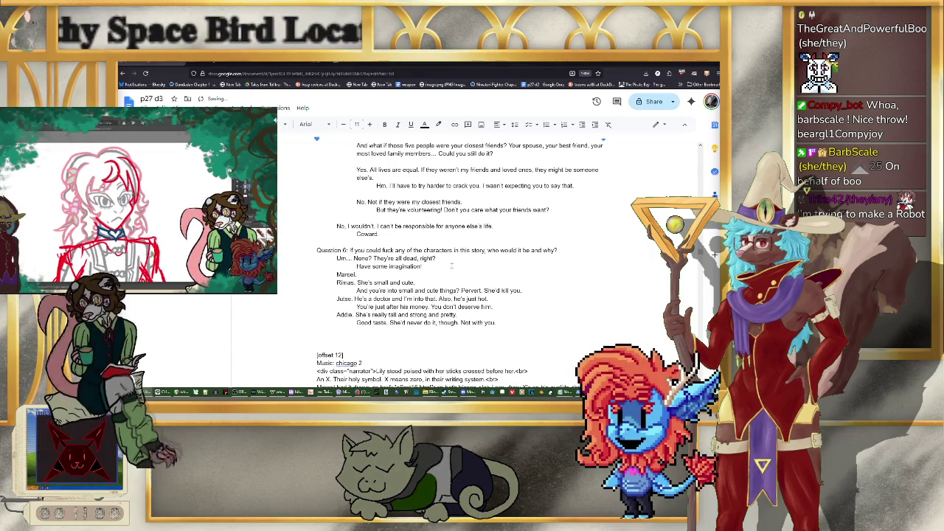
pyautogui.write('He looks')
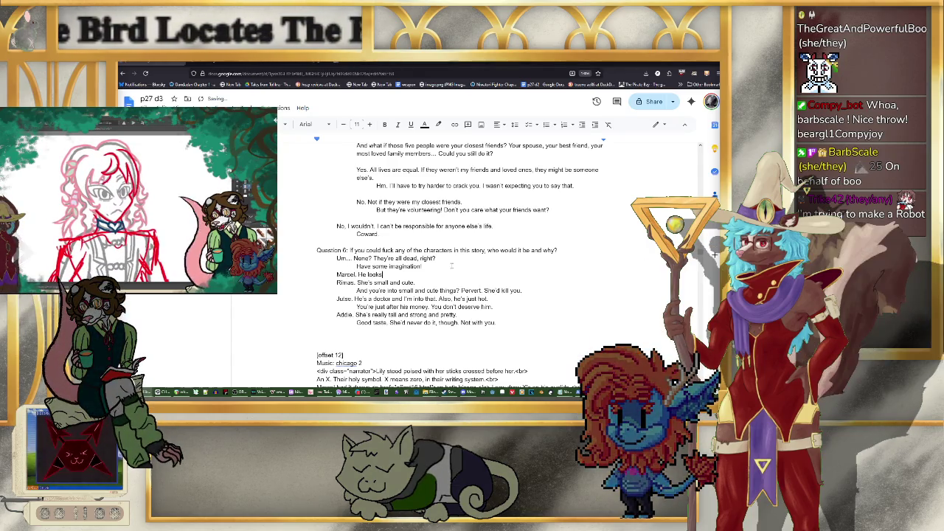
pyautogui.write(' like he could')
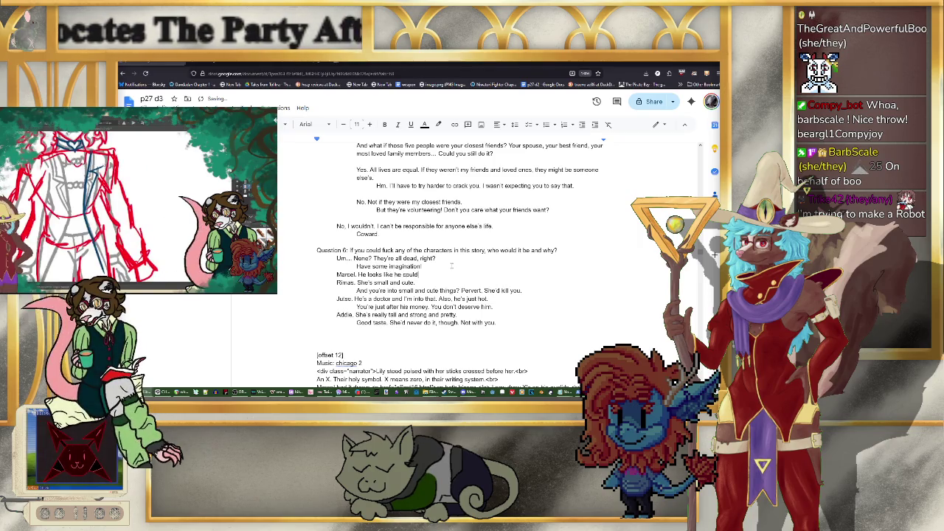
pyautogui.write(' b')
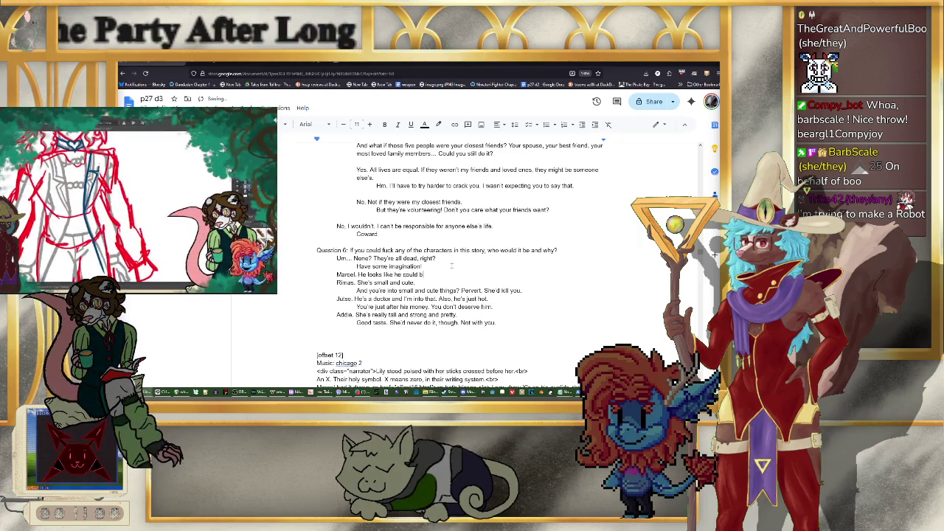
pyautogui.write('reak me in ha')
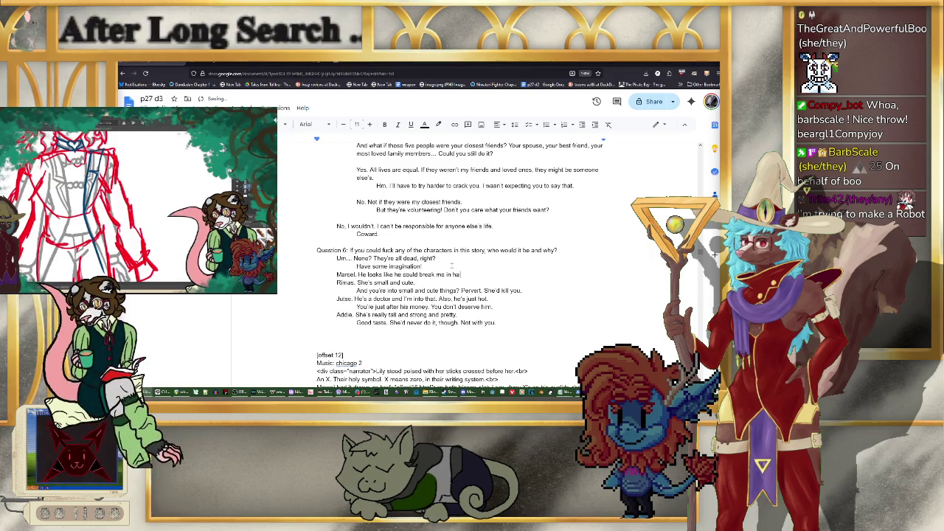
pyautogui.write('lf.')
pyautogui.press('Return')
pyautogui.press('Tab')
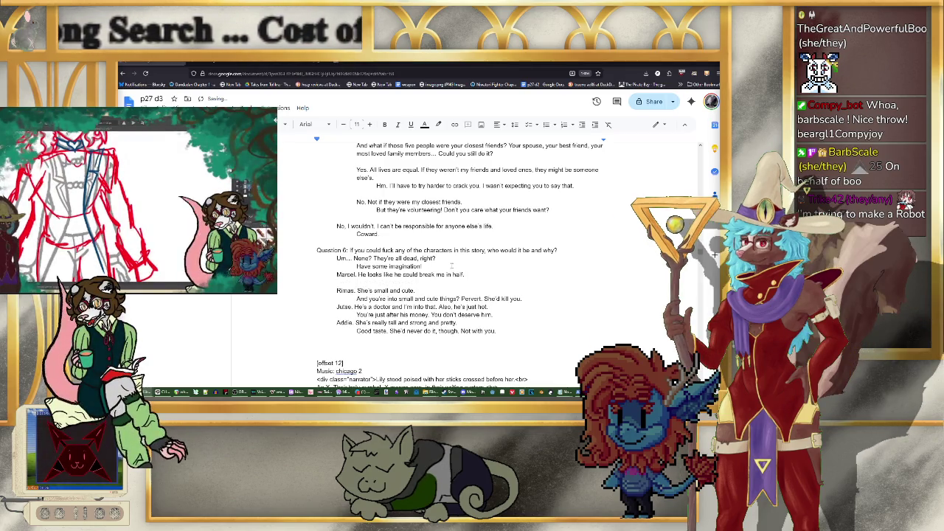
pyautogui.write('He could. He w')
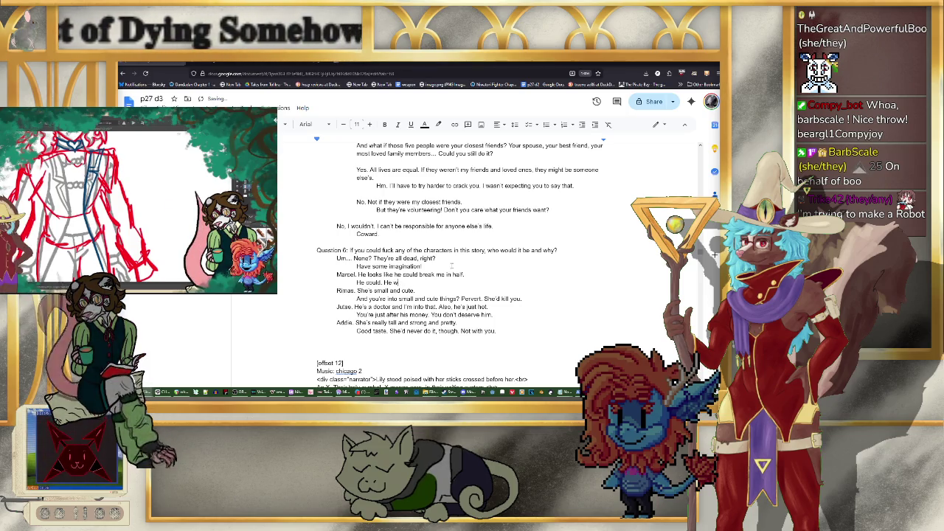
pyautogui.write('He')
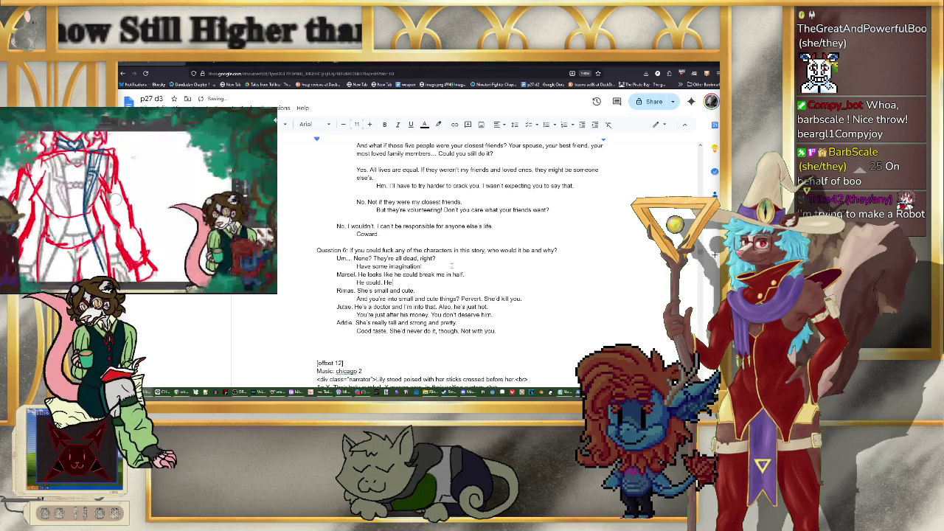
pyautogui.write("'s also a sen")
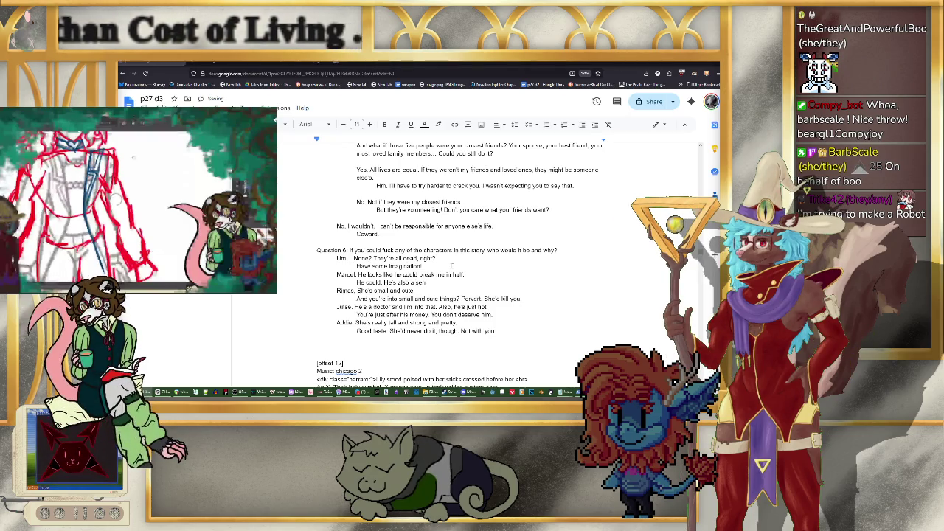
pyautogui.write('sitive guy and you')
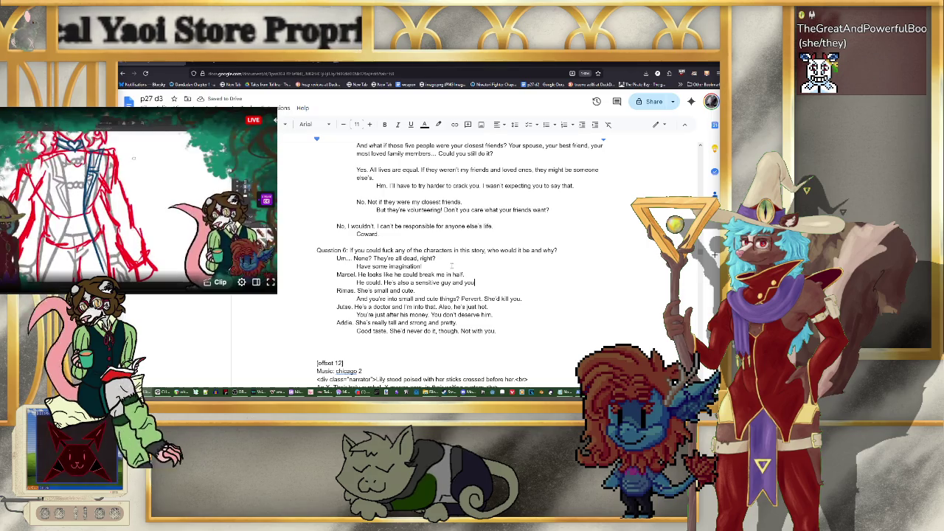
pyautogui.scroll(5, 486, 258)
# Step: Tag 'A nice person.' with +1 kind and 'An ambitious person.' with +1 greed
pyautogui.scroll(10, 487, 258)
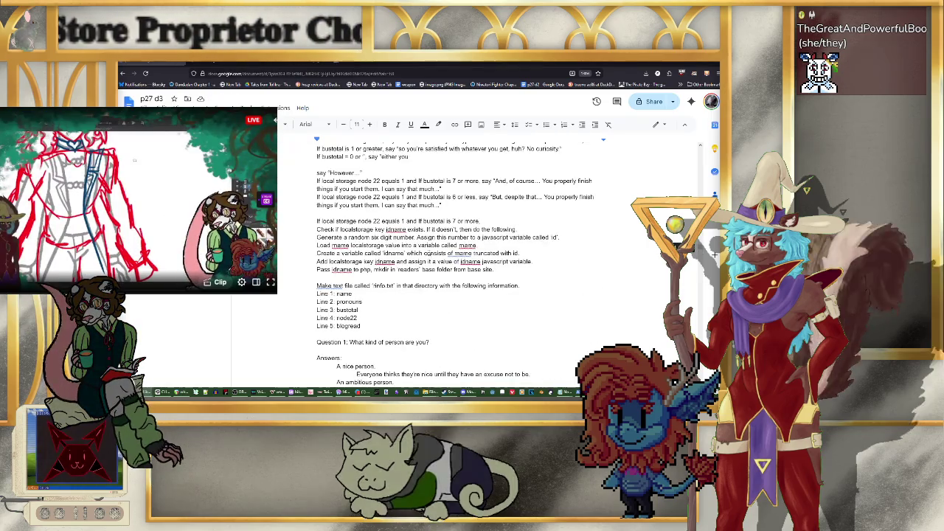
pyautogui.scroll(-3, 528, 234)
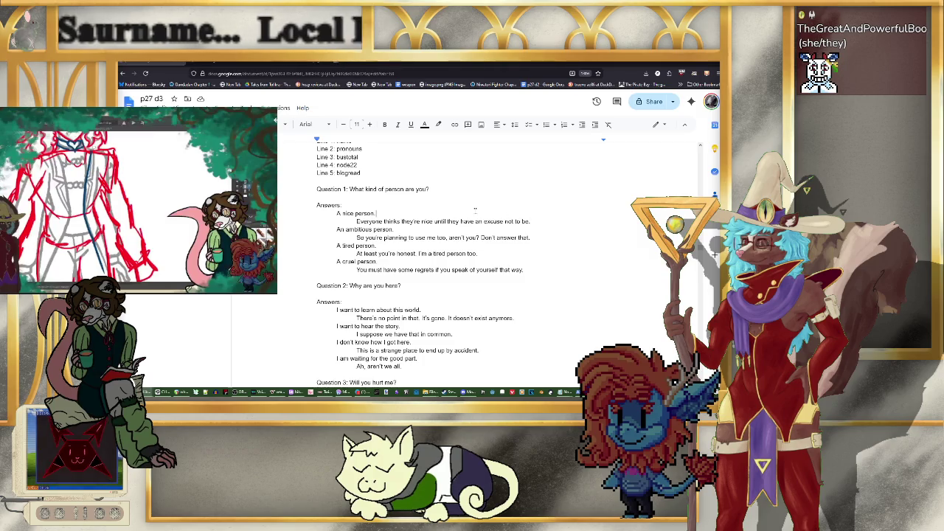
pyautogui.write('+1 k')
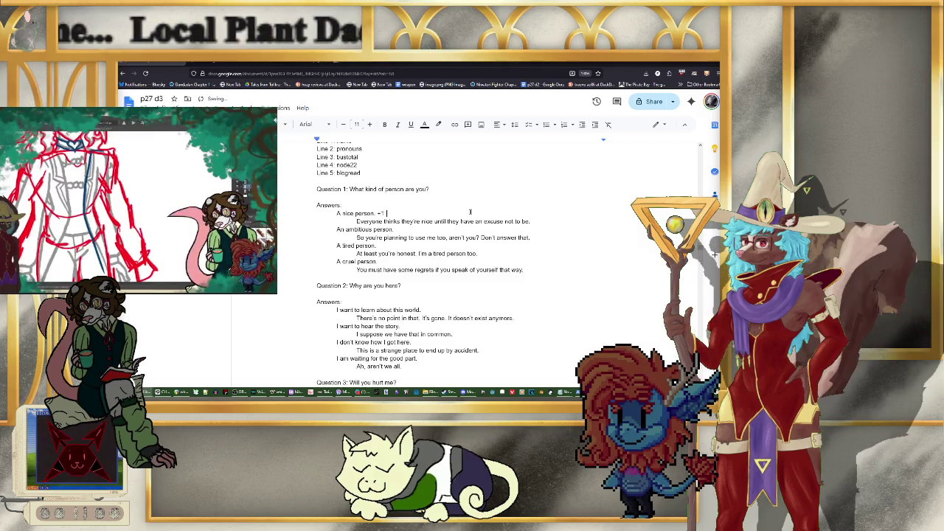
pyautogui.write('ind')
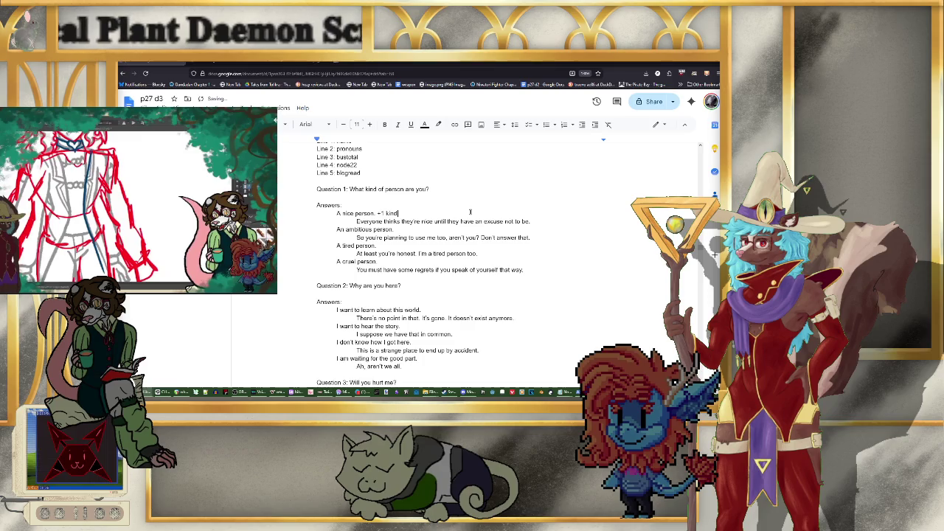
pyautogui.click(416, 228)
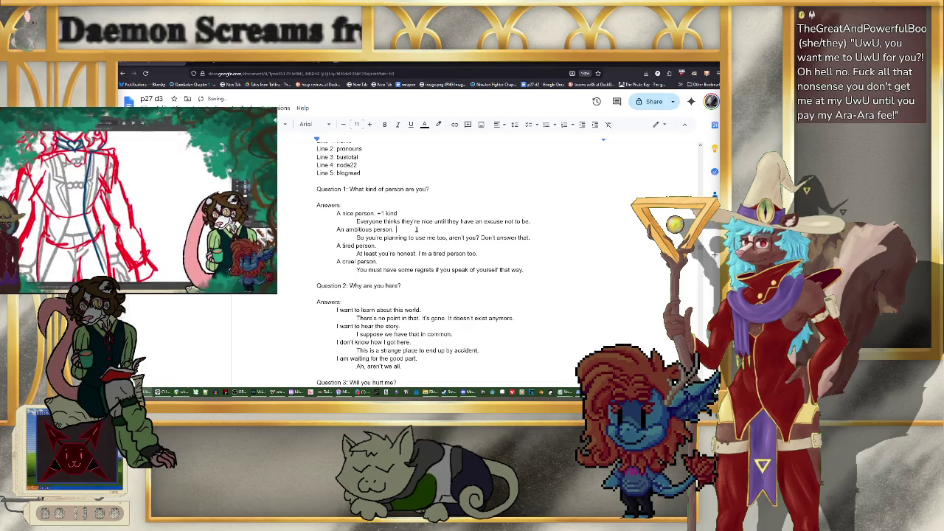
pyautogui.write('+')
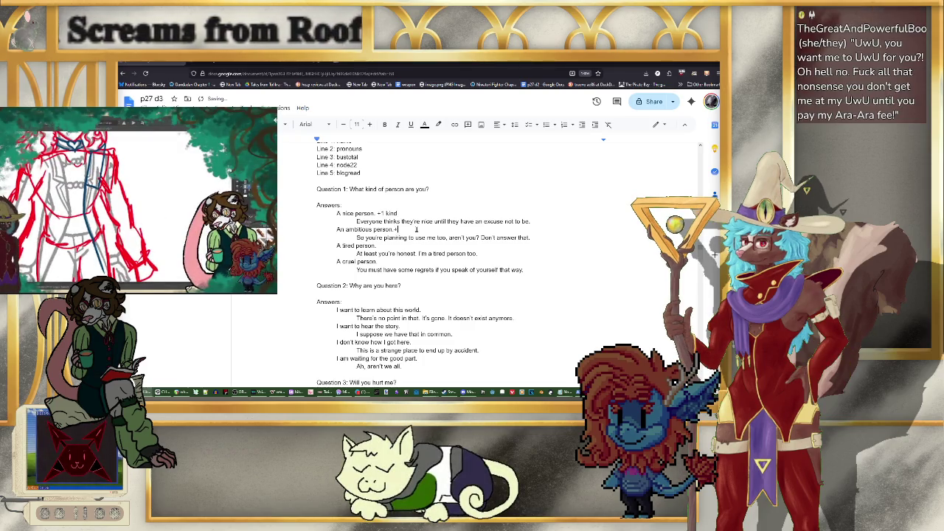
pyautogui.write('1 gift')
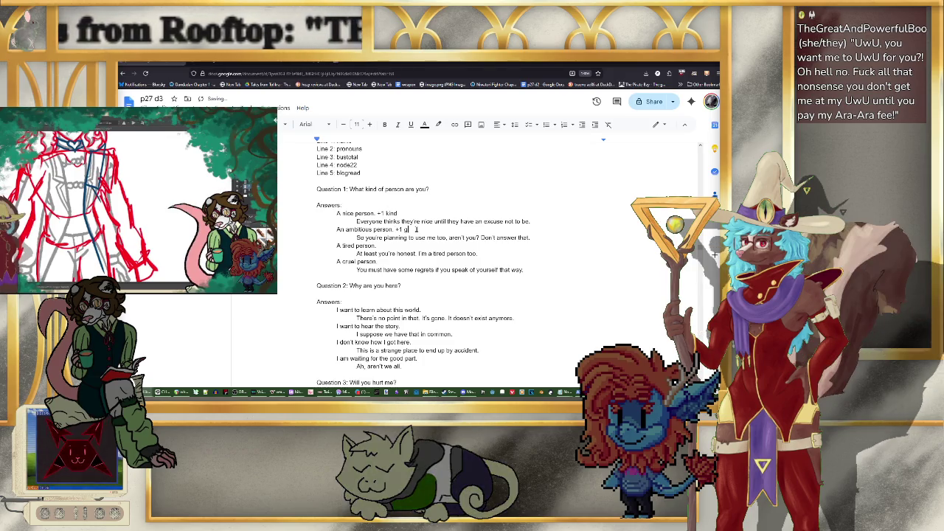
pyautogui.press('BackSpace')
pyautogui.press('BackSpace')
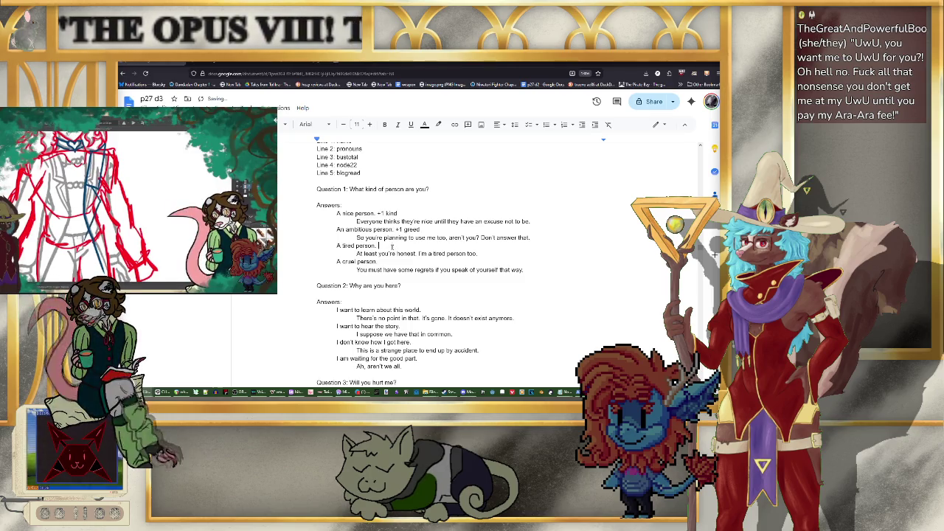
pyautogui.click(391, 247)
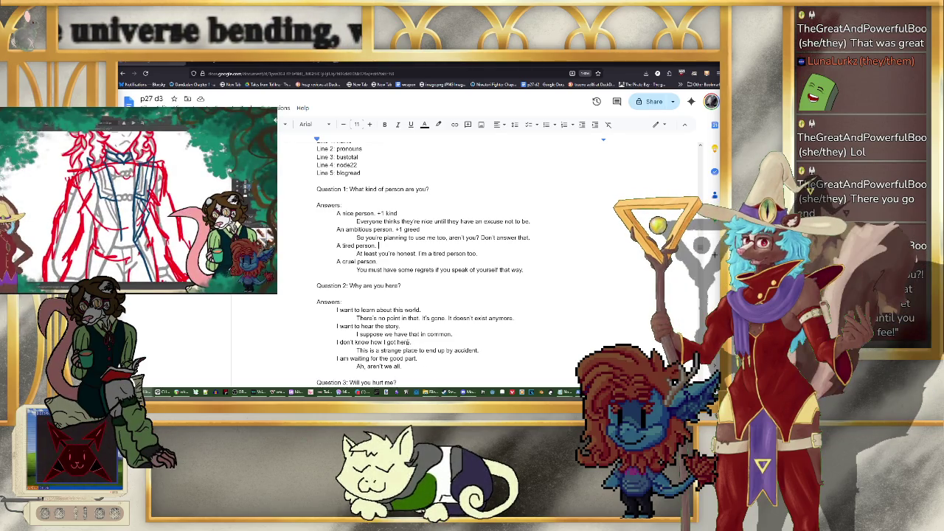
# Step: Scroll down past Questions 3–5 until Question 6 and its answers are visible
pyautogui.scroll(-1, 324, 286)
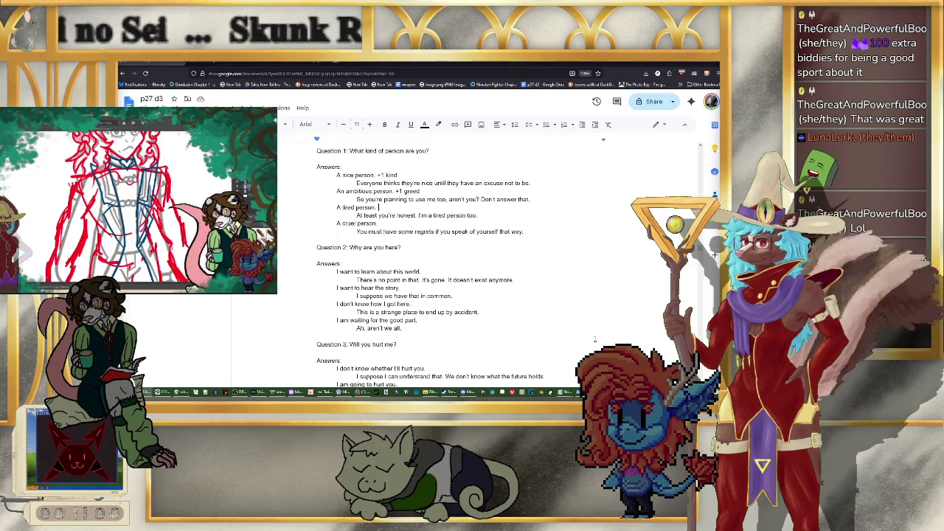
pyautogui.scroll(-3, 571, 331)
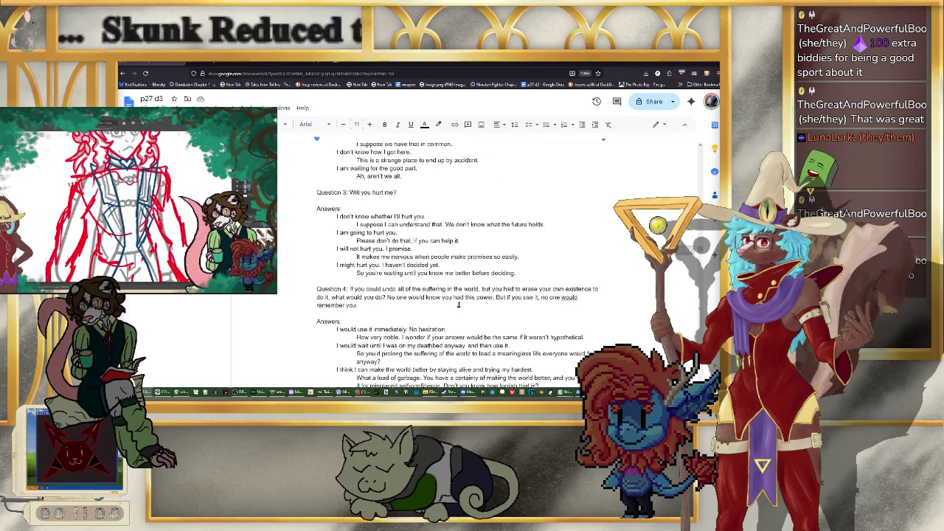
pyautogui.scroll(-3, 546, 303)
pyautogui.scroll(-5, 517, 270)
pyautogui.scroll(-5, 517, 271)
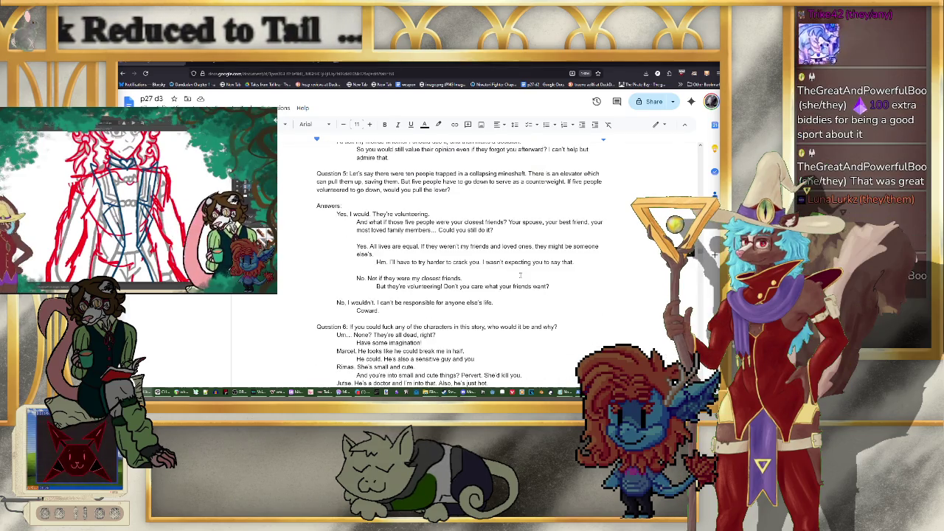
pyautogui.scroll(-1, 521, 275)
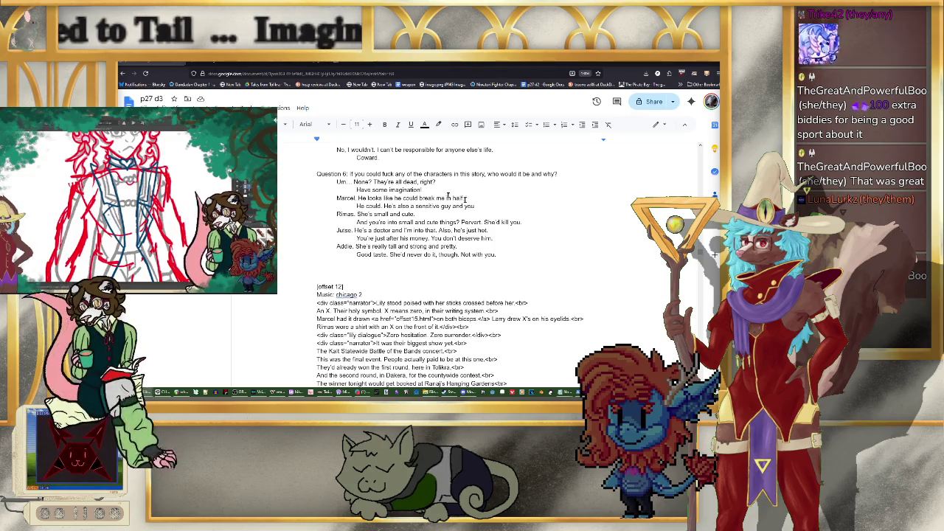
# Step: End Marcel's retort with 'you'd hurt his feelings, probably.' and add answer 'Cae. He looks like he smells amazing.'
pyautogui.click(496, 208)
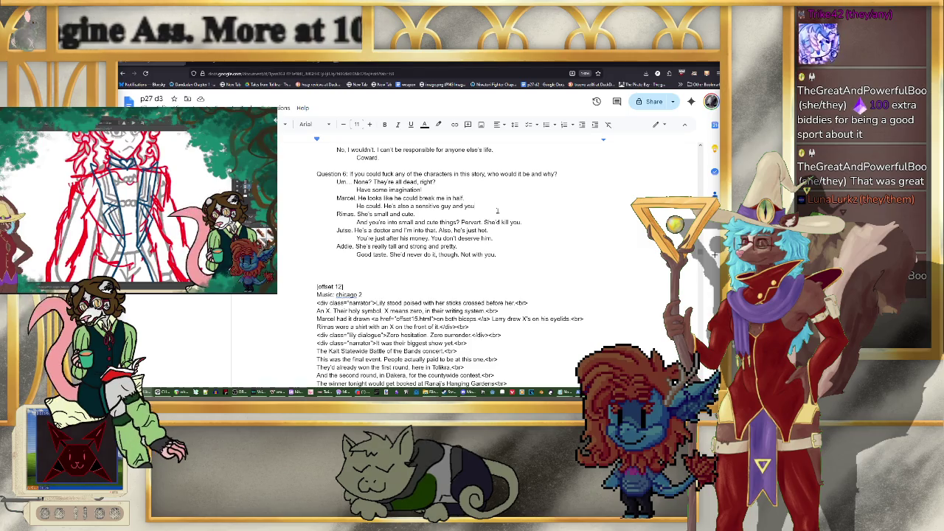
pyautogui.write("'d h")
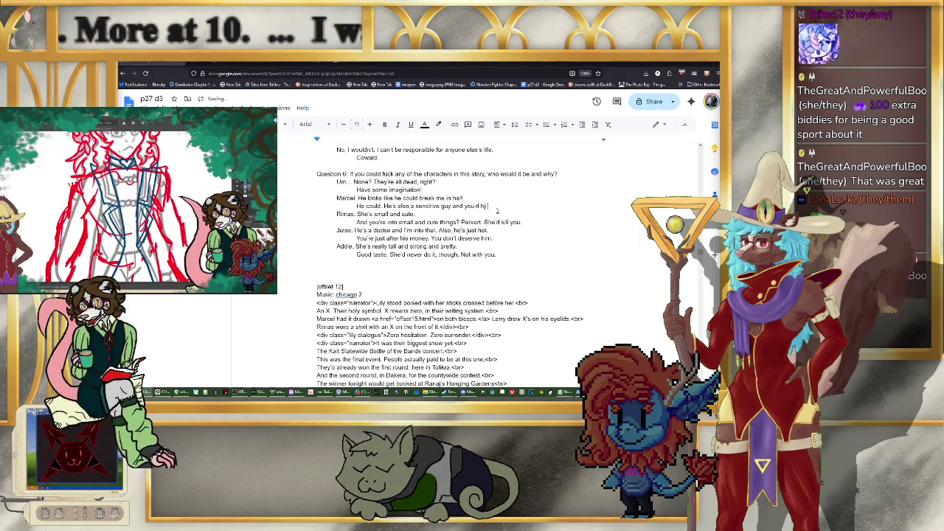
pyautogui.write('urt his feelings')
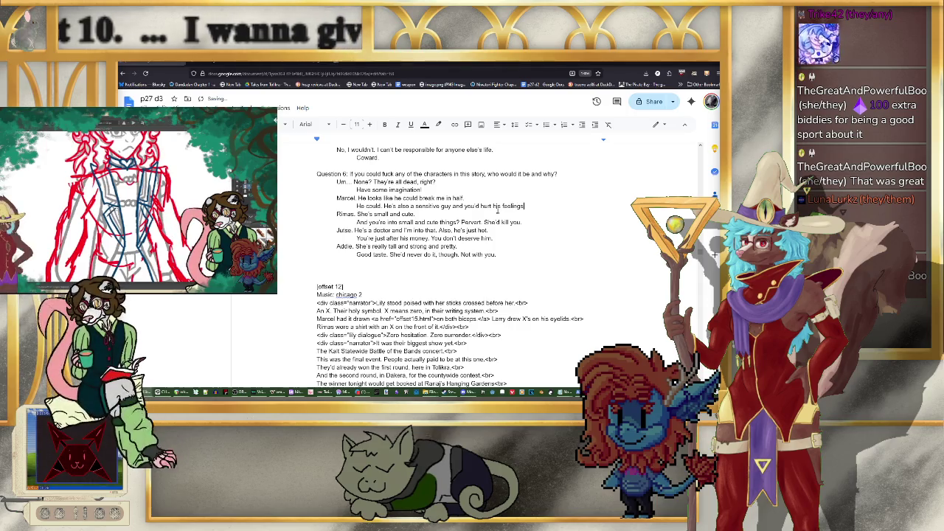
pyautogui.write(', probably')
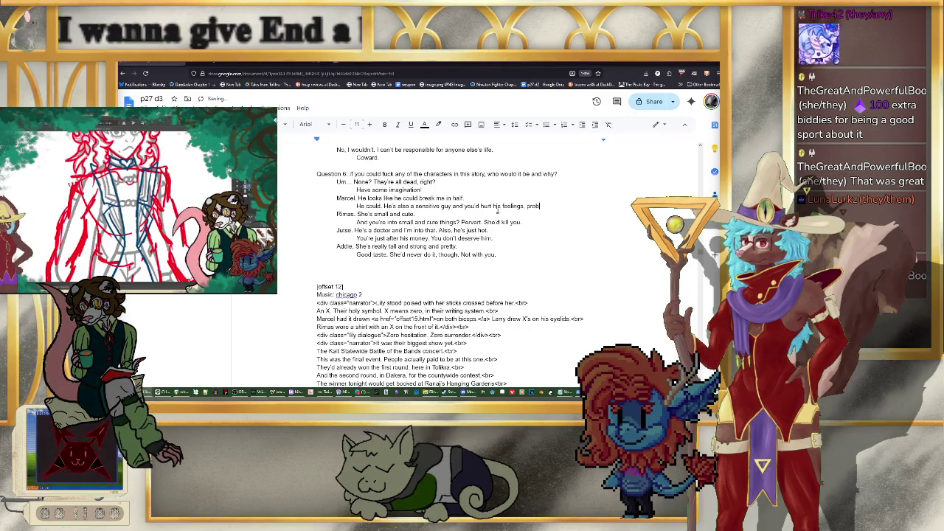
pyautogui.write('.')
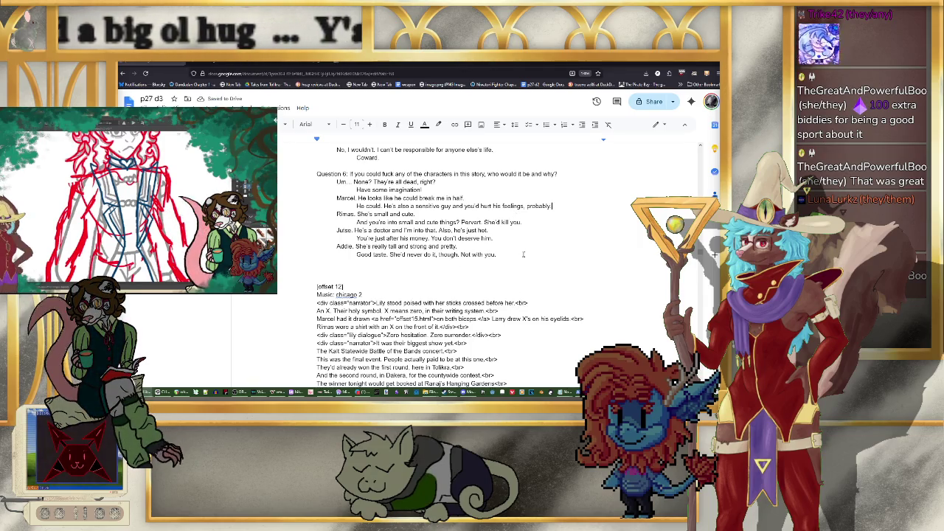
pyautogui.press('Return')
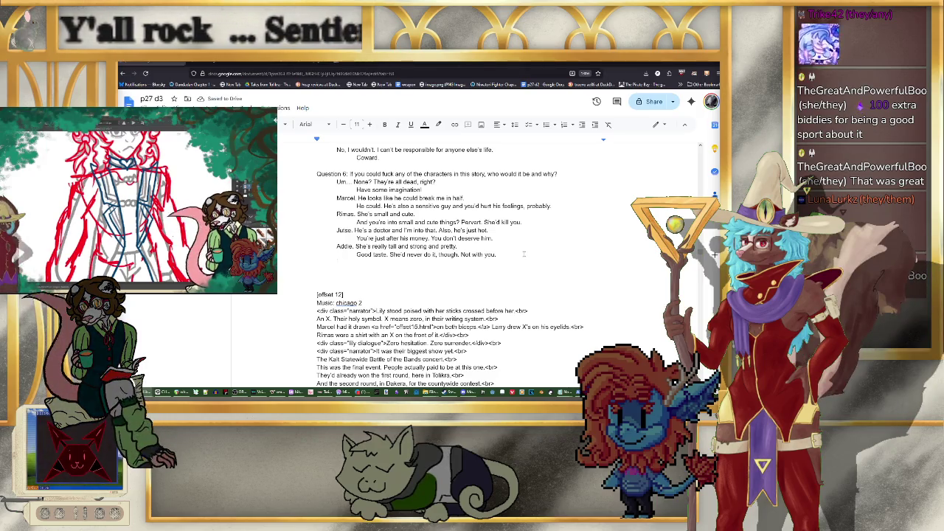
pyautogui.write('Cae. He l')
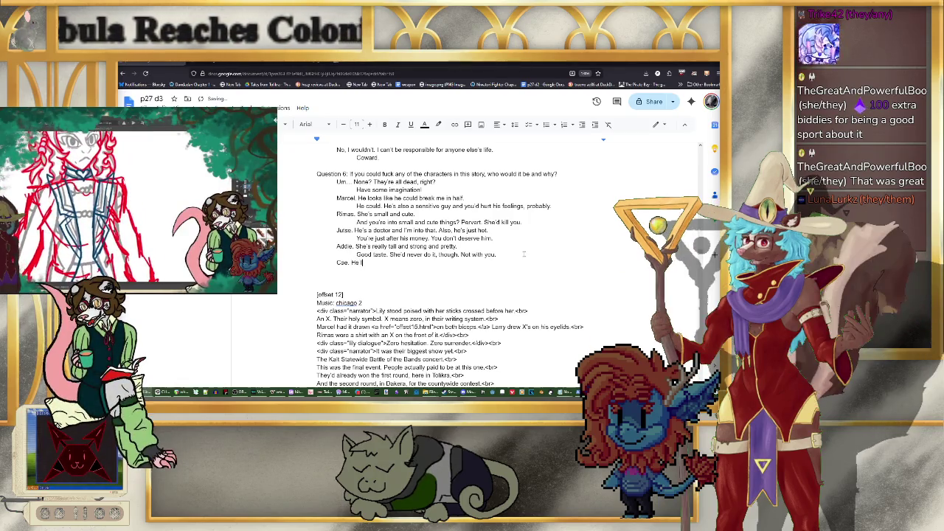
pyautogui.write('ooks like he smells amazing')
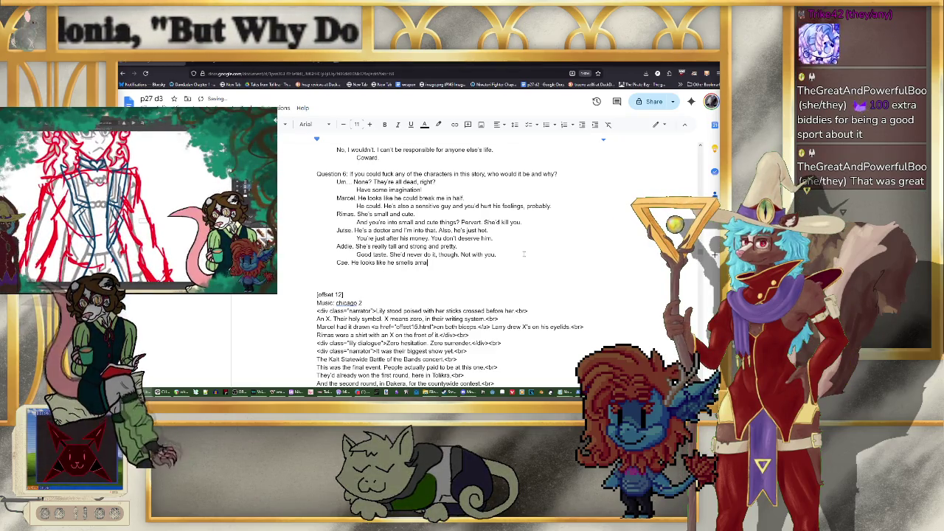
pyautogui.write('.')
# Step: Give Cae's answer the retort 'She's too good for you. She's too good for me, too.'
pyautogui.press('Return')
pyautogui.write('She')
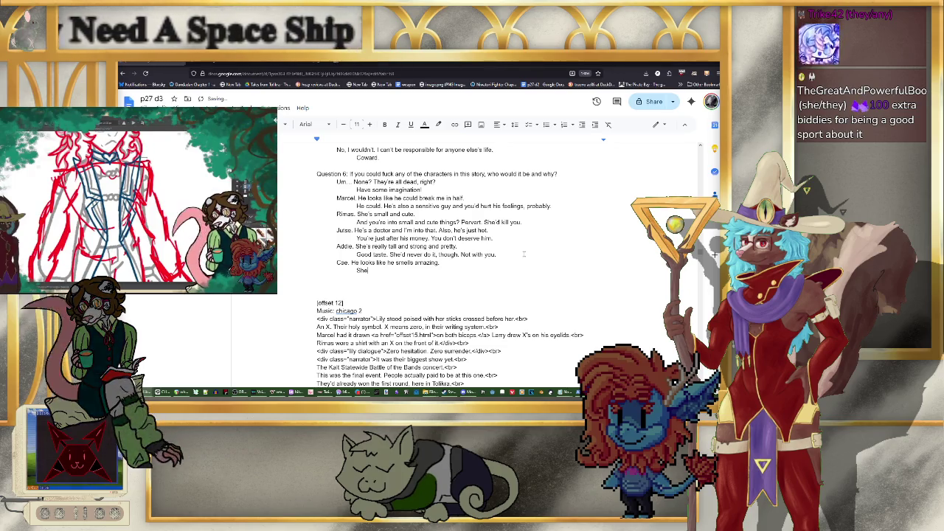
pyautogui.write("'s too")
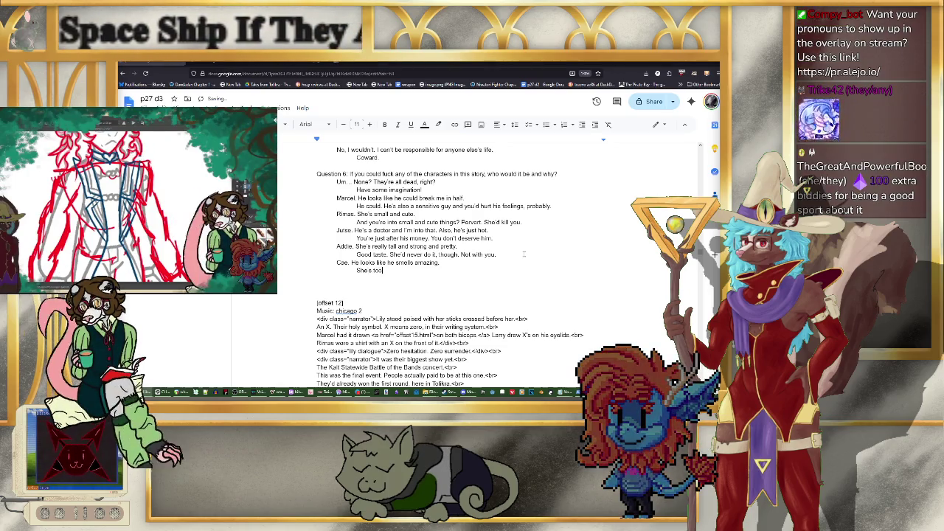
pyautogui.write(' good for you.')
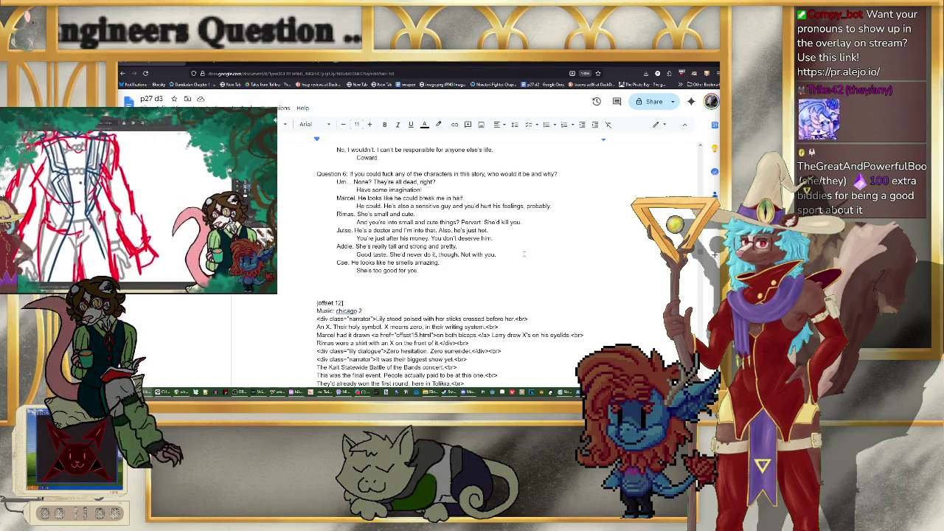
pyautogui.write("She's to")
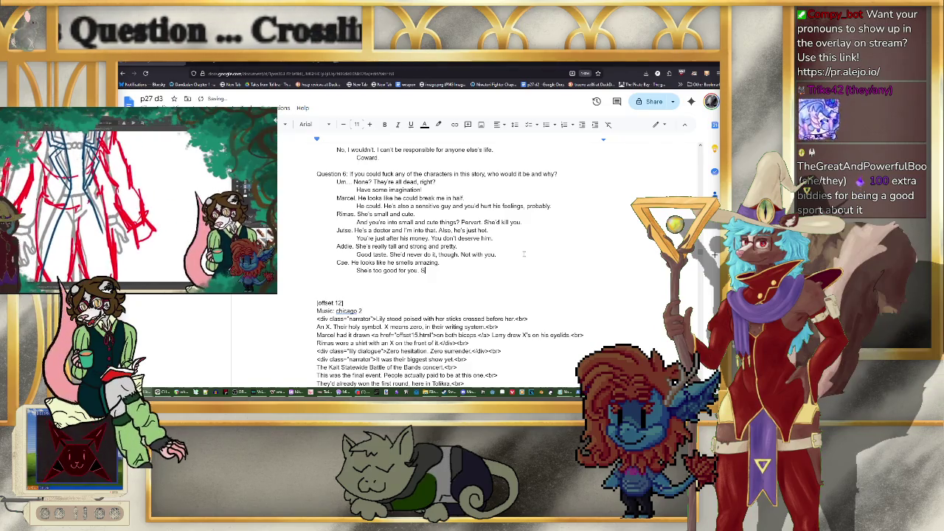
pyautogui.write('o fo')
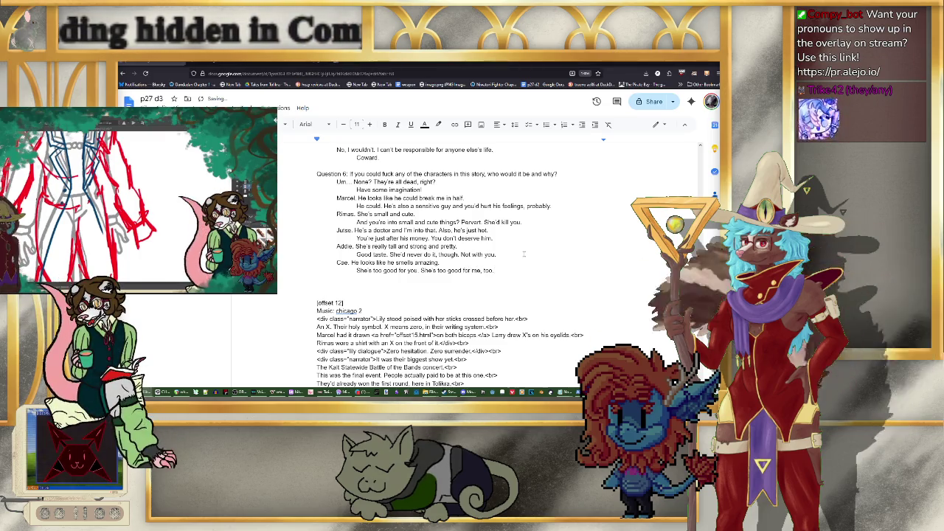
pyautogui.press('Return')
pyautogui.write('Bryph.')
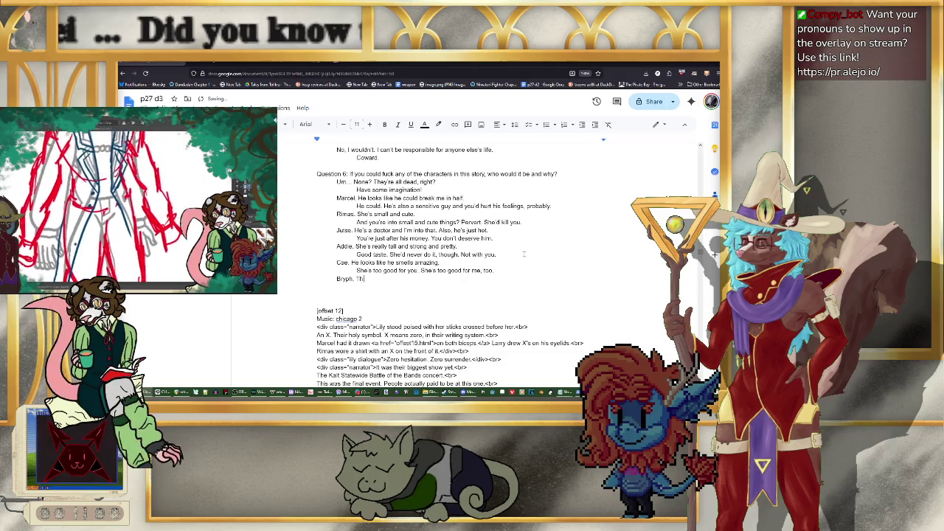
# Step: Add Bryph's answer with retort 'also a murderer. Doesn't that temper your passion somewhat?'
pyautogui.write("They're literally")
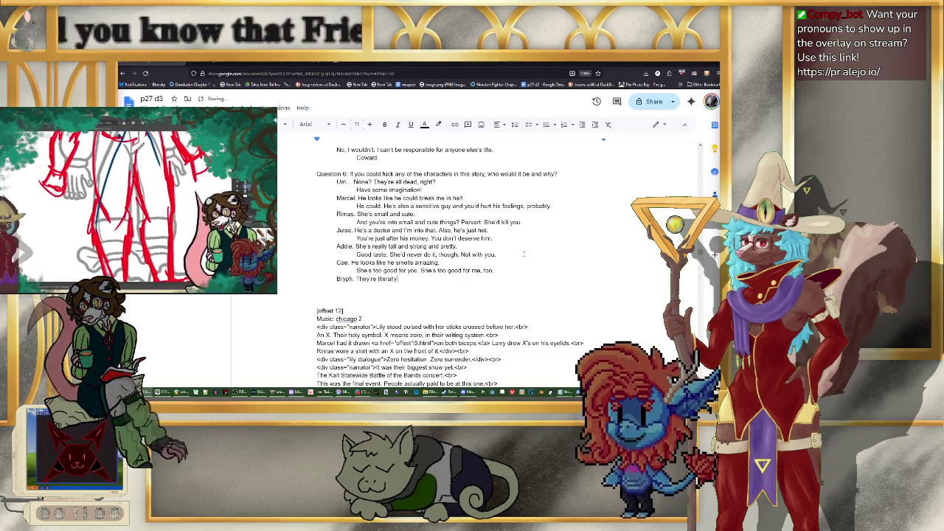
pyautogui.write(' a professional')
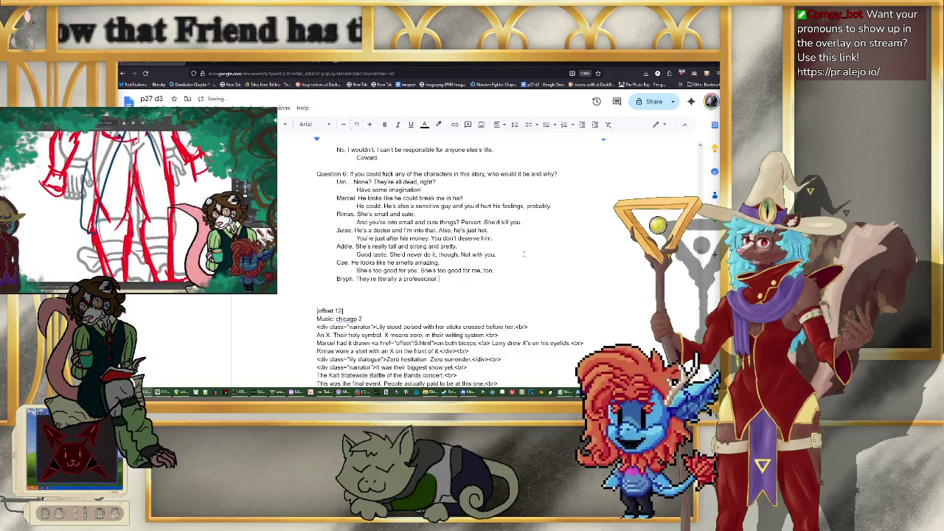
pyautogui.press('Return')
pyautogui.write("They're")
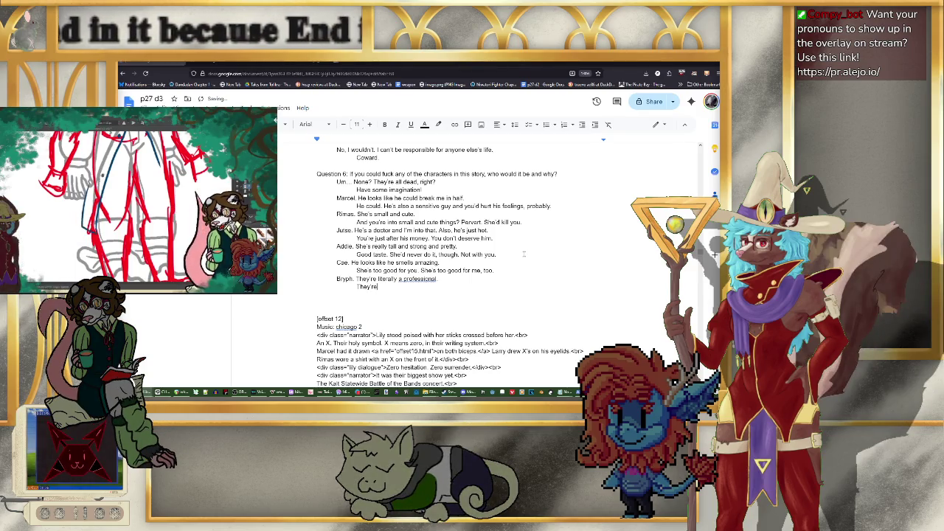
pyautogui.write('also ')
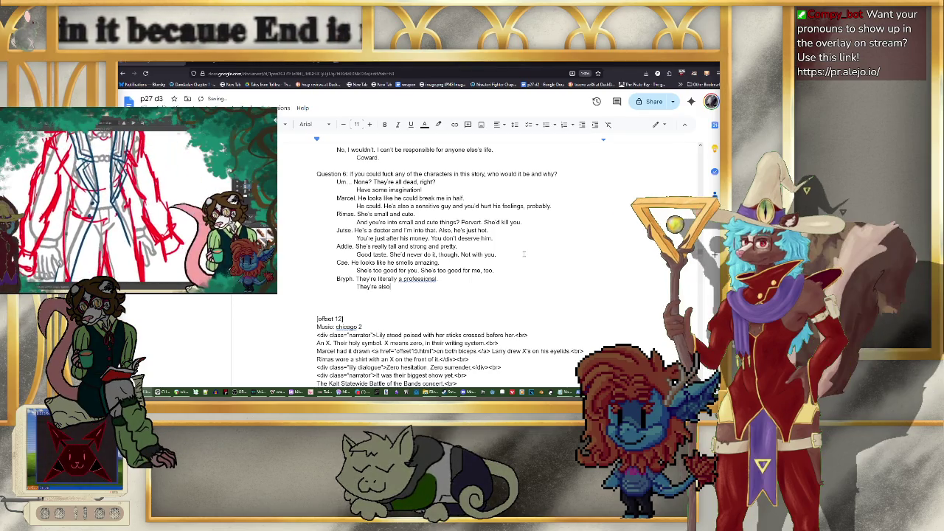
pyautogui.write('a murderer.')
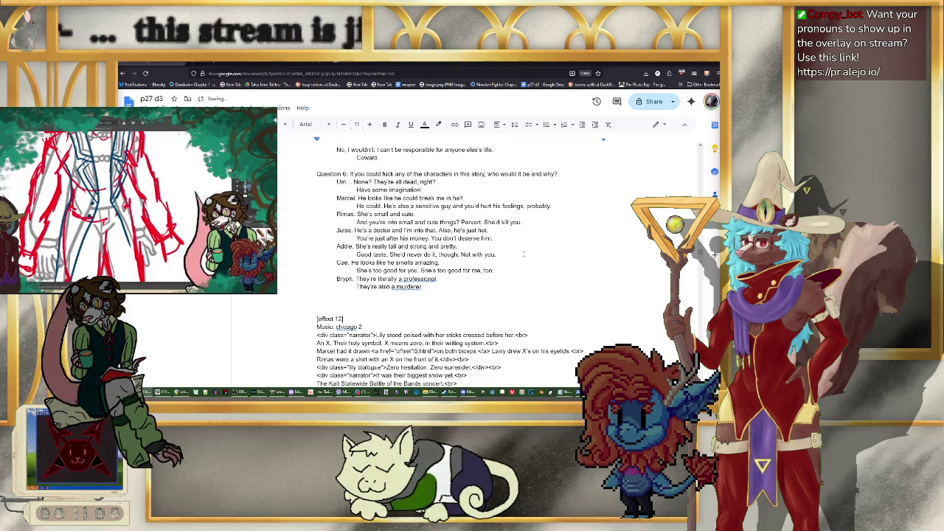
pyautogui.write(" Doesn't th")
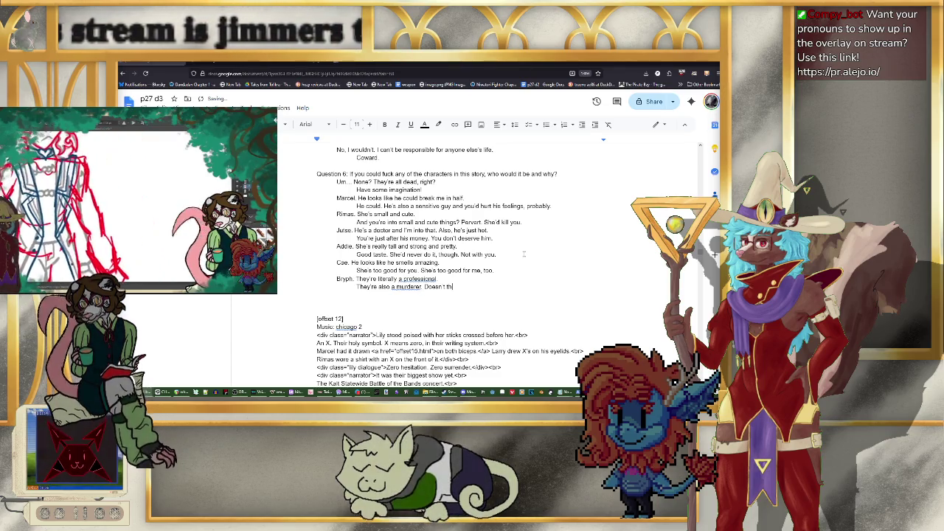
pyautogui.write('at temper y')
pyautogui.write('our')
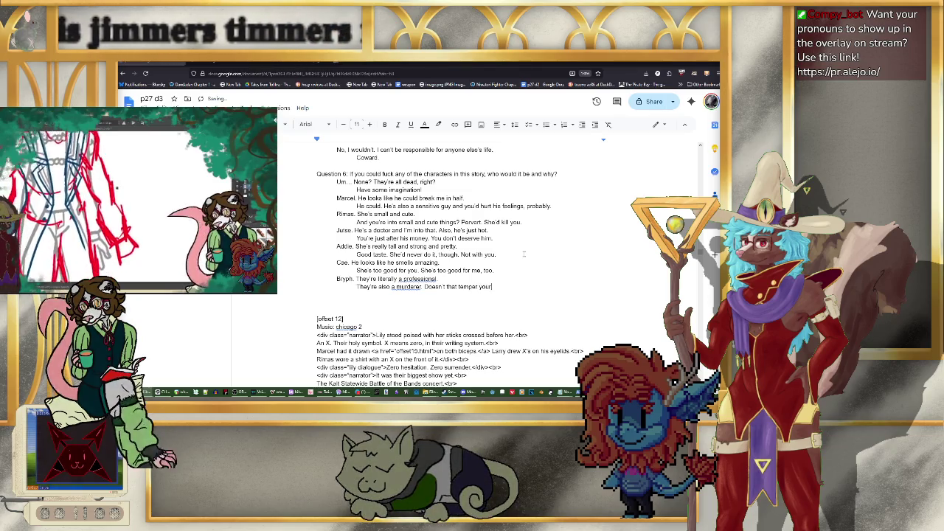
pyautogui.write(' passion somewhat')
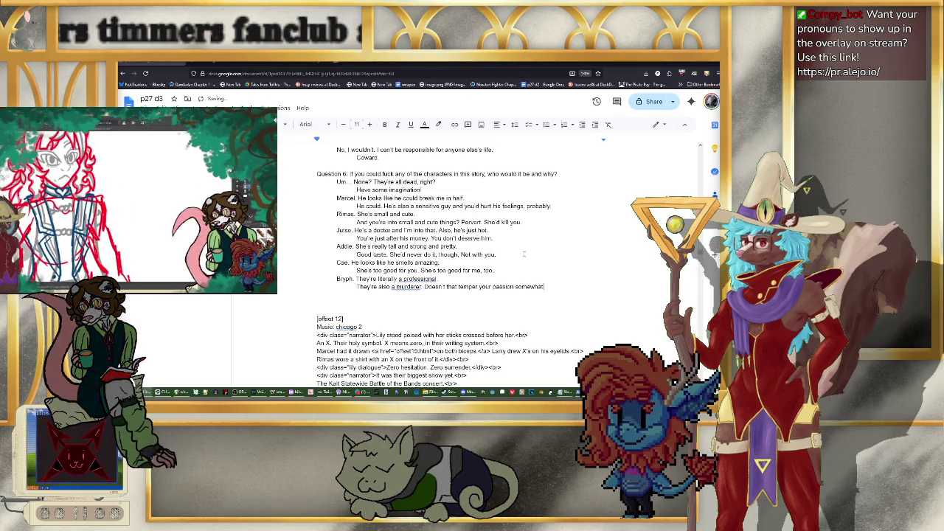
pyautogui.write('?')
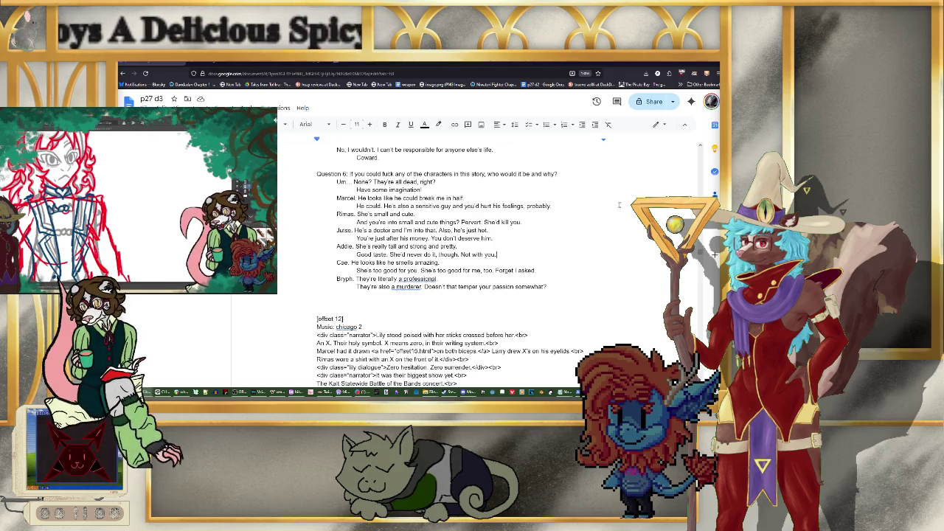
pyautogui.press('Tab')
pyautogui.write('Forget I asked.')
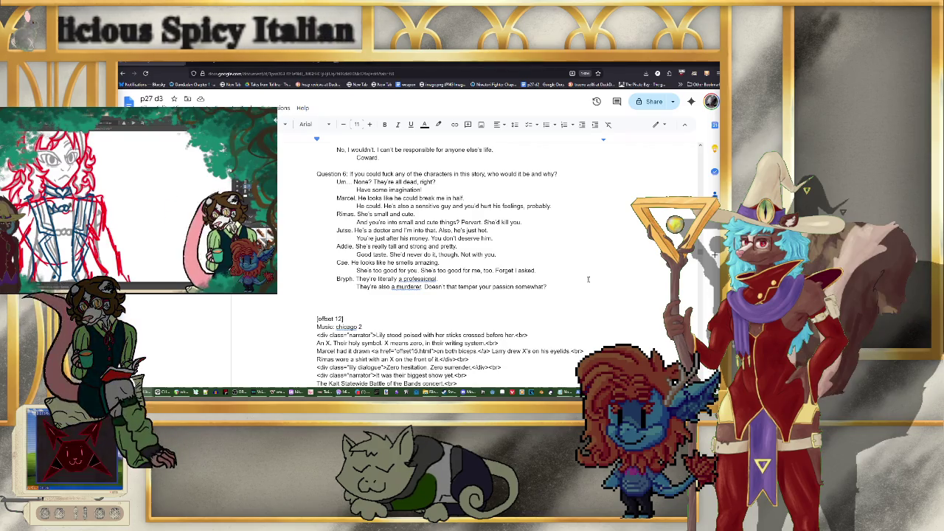
pyautogui.press('Return')
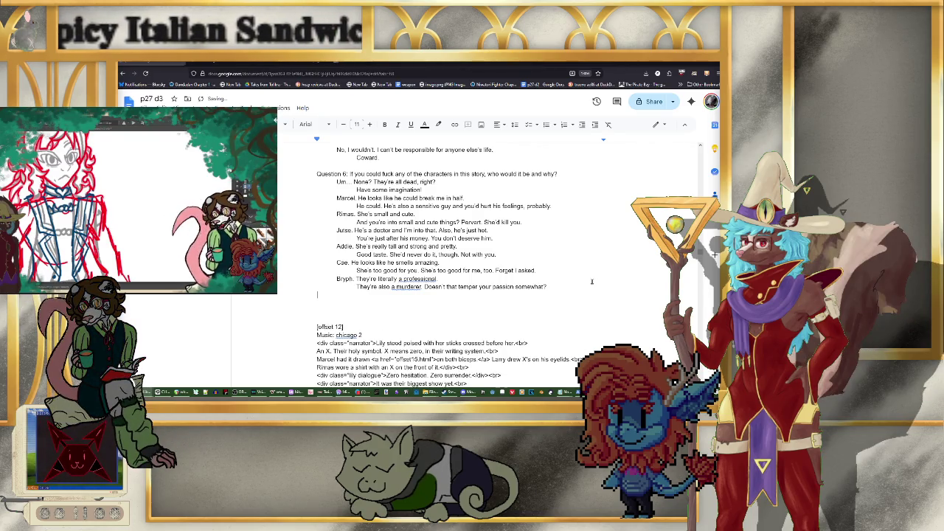
# Step: Add Arcturus's answer with indented retort ending 'Also, also, he's married.'
pyautogui.write('Arcturus. He')
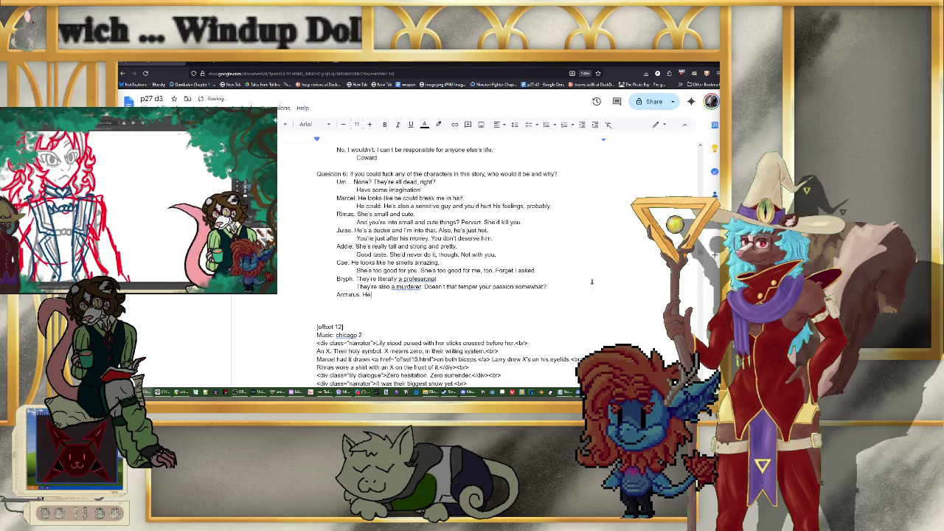
pyautogui.write("'s a dork and that's my type.")
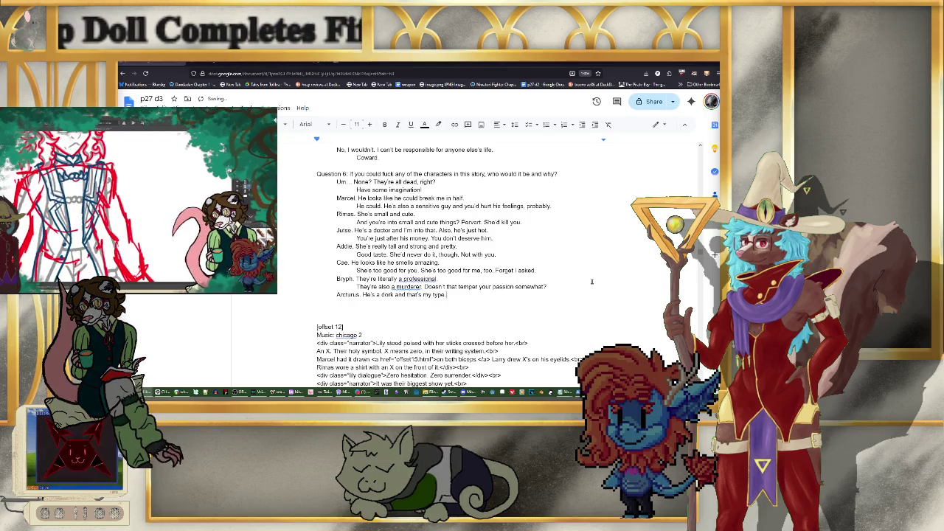
pyautogui.press('Return')
pyautogui.press('Tab')
pyautogui.write("He'")
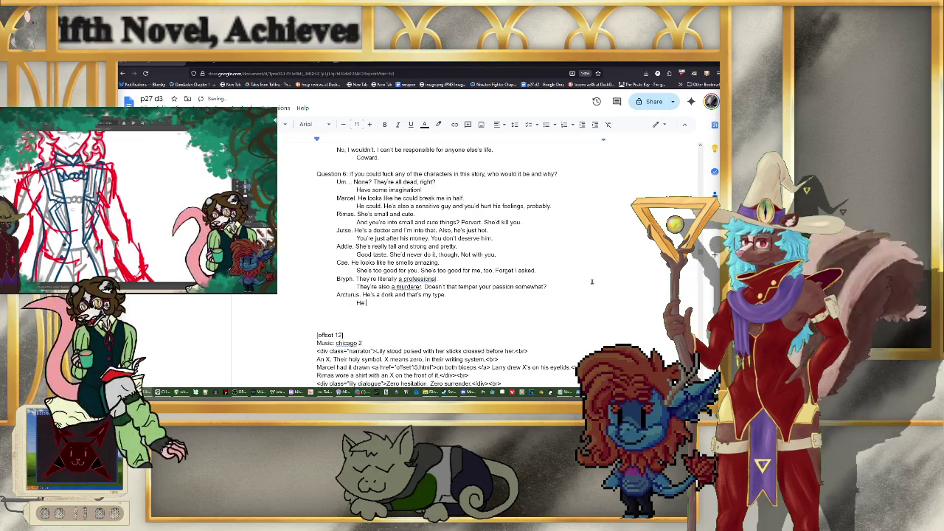
pyautogui.write('s right there. A')
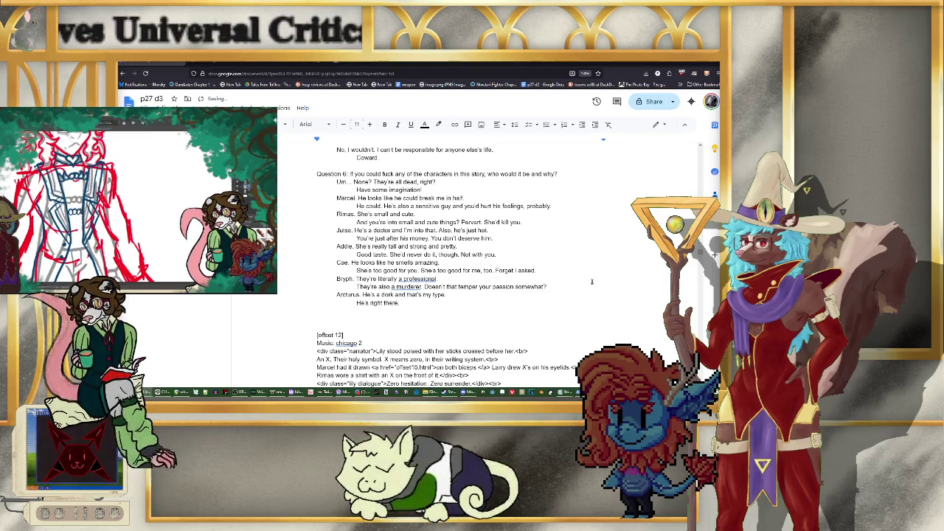
pyautogui.write('lso ')
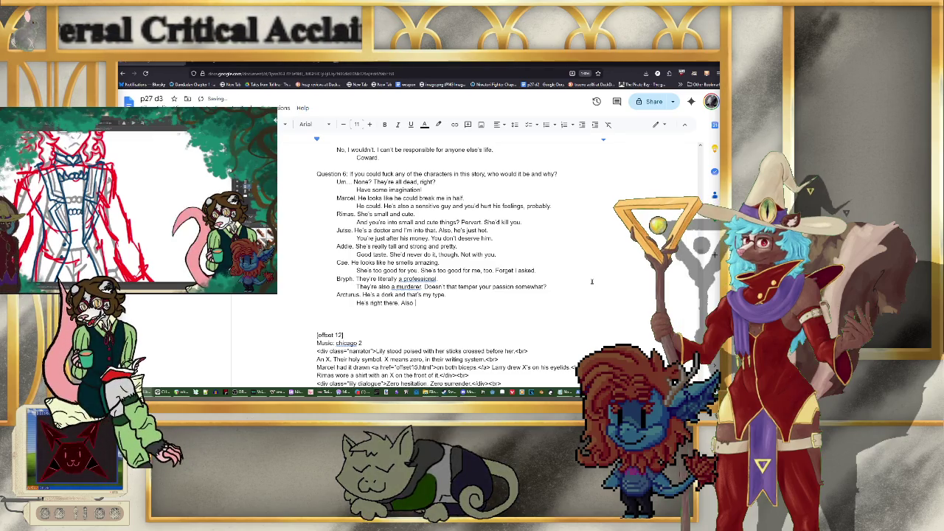
pyautogui.write('his breath smells ')
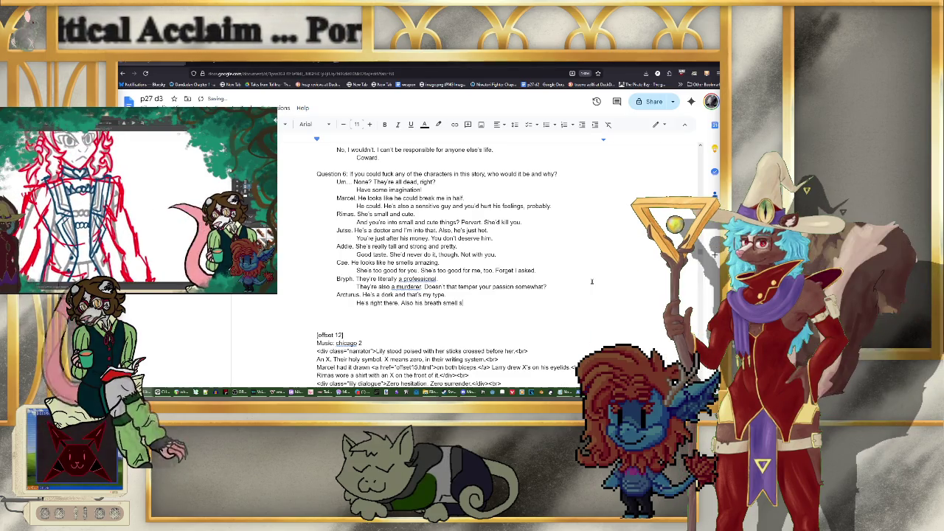
pyautogui.write('absolu')
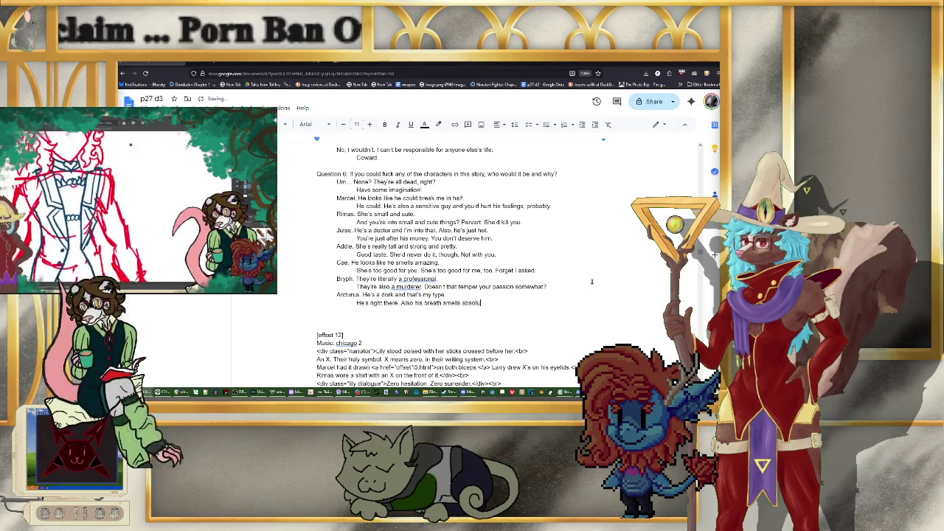
pyautogui.write('tely rancid.')
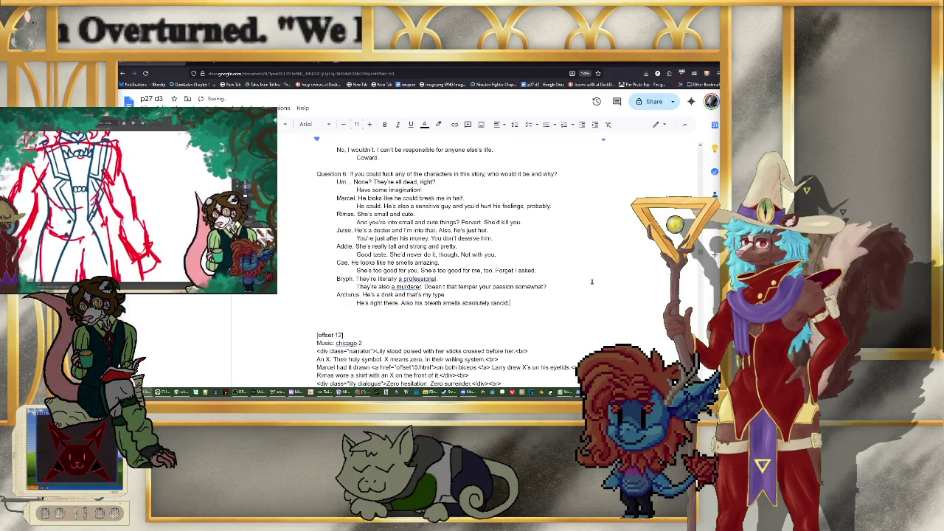
pyautogui.write(' Also,')
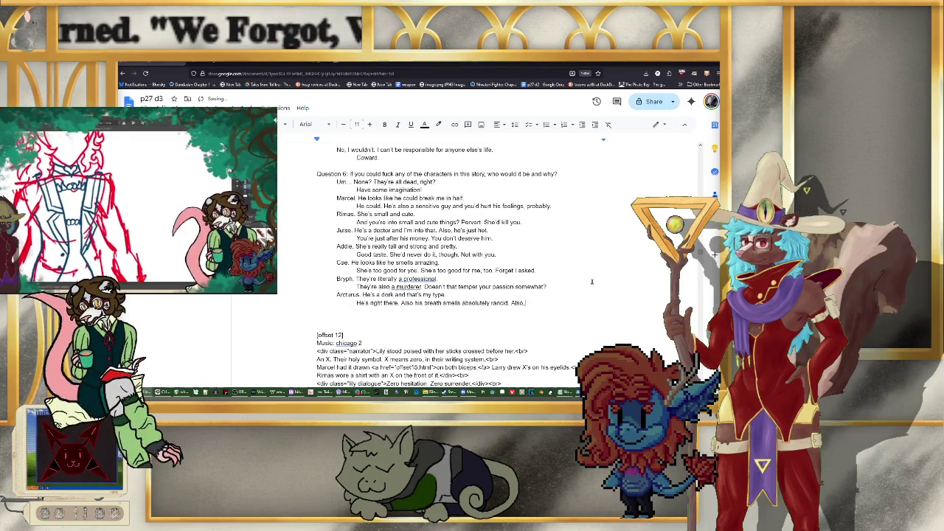
pyautogui.write(" also, he's m")
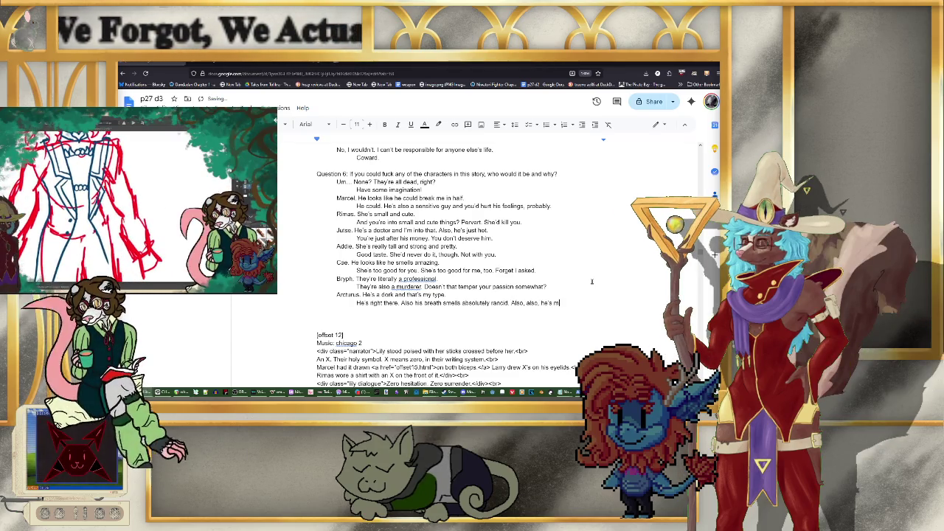
pyautogui.write('arried.')
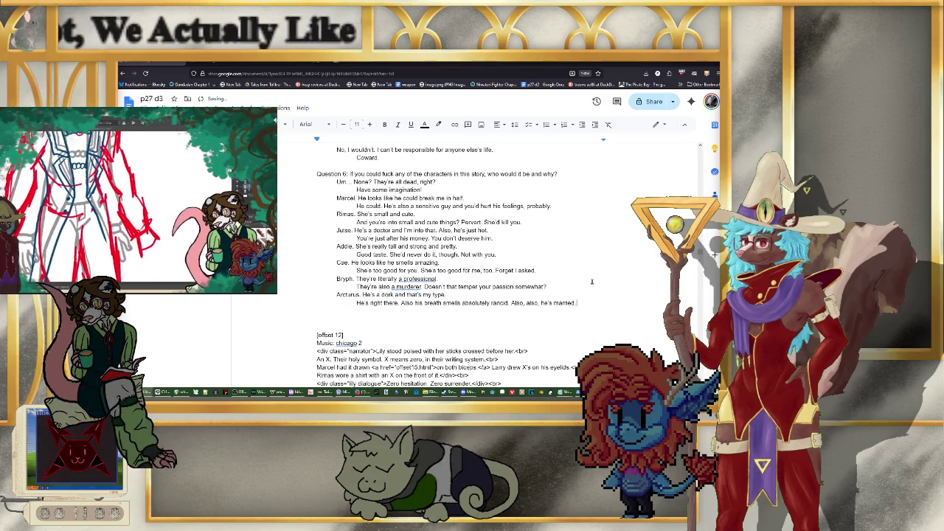
pyautogui.press('Return')
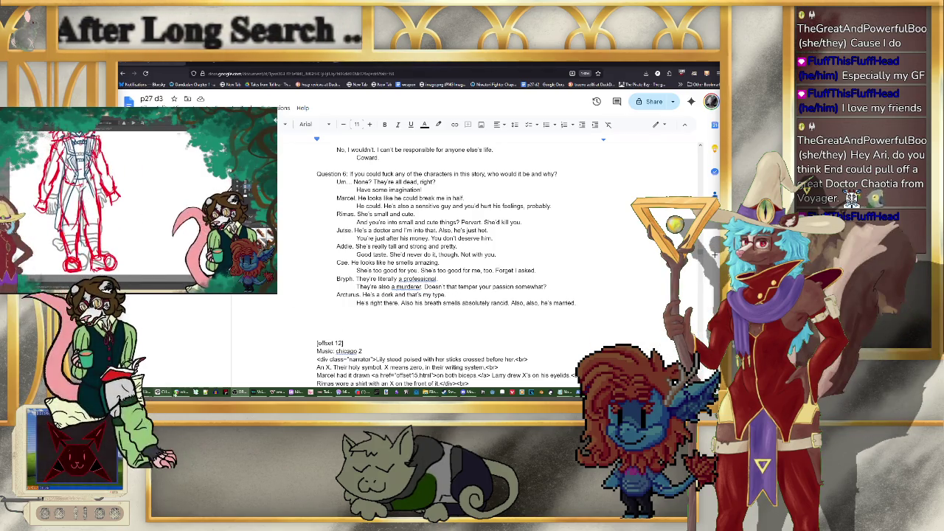
# Step: Stop REAPER playback and load a project from File > Recent projects
pyautogui.click(181, 391)
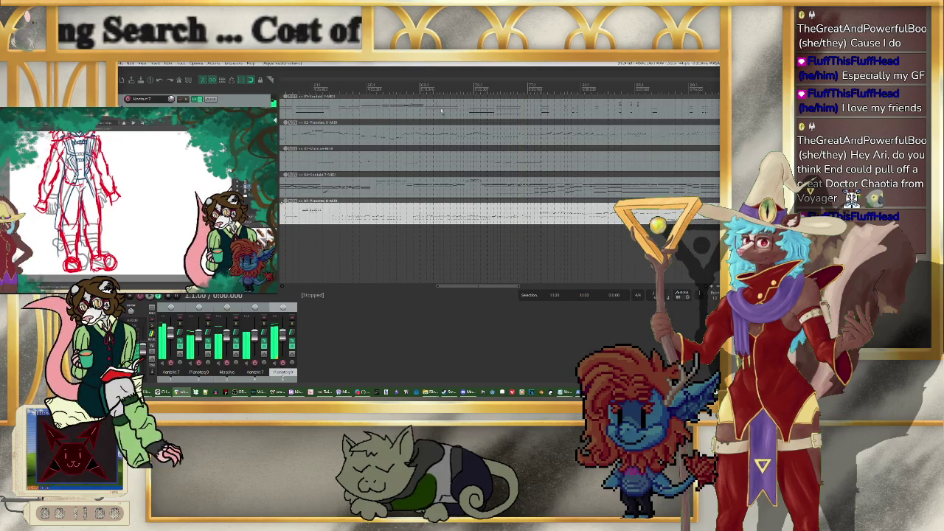
pyautogui.press('space')
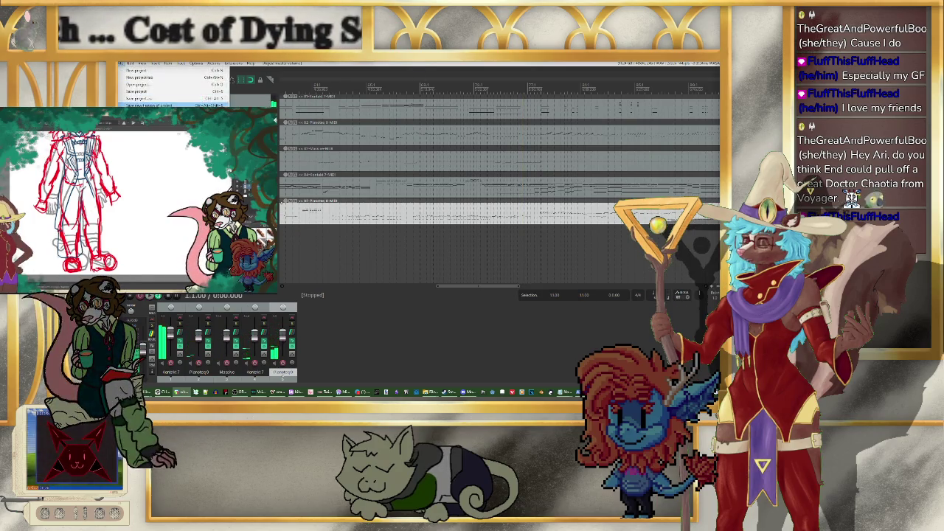
pyautogui.click(131, 63)
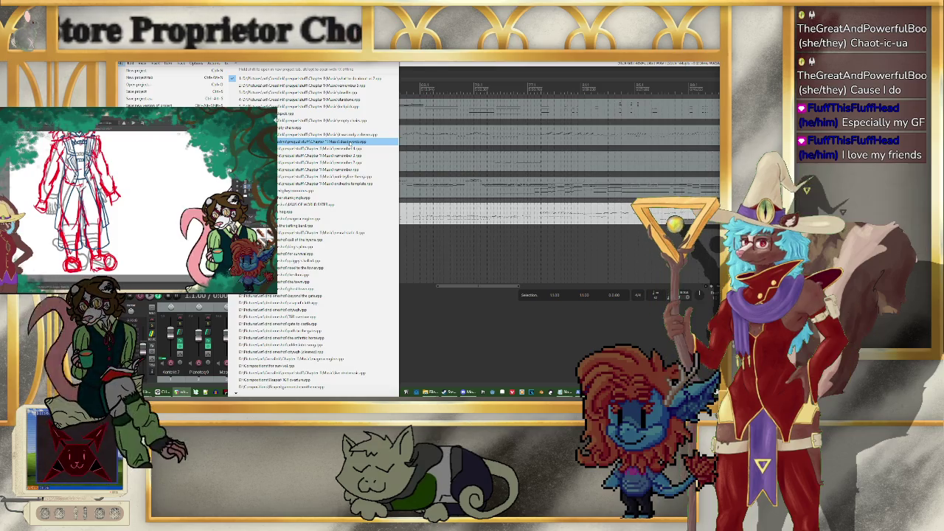
pyautogui.click(343, 142)
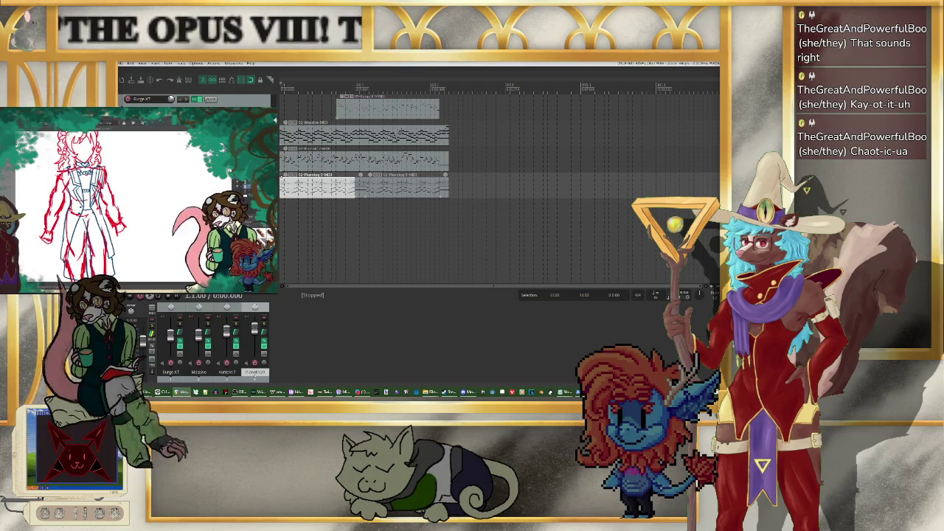
# Step: Play the newly loaded REAPER project, then return to the Google Docs quiz script
pyautogui.press('space')
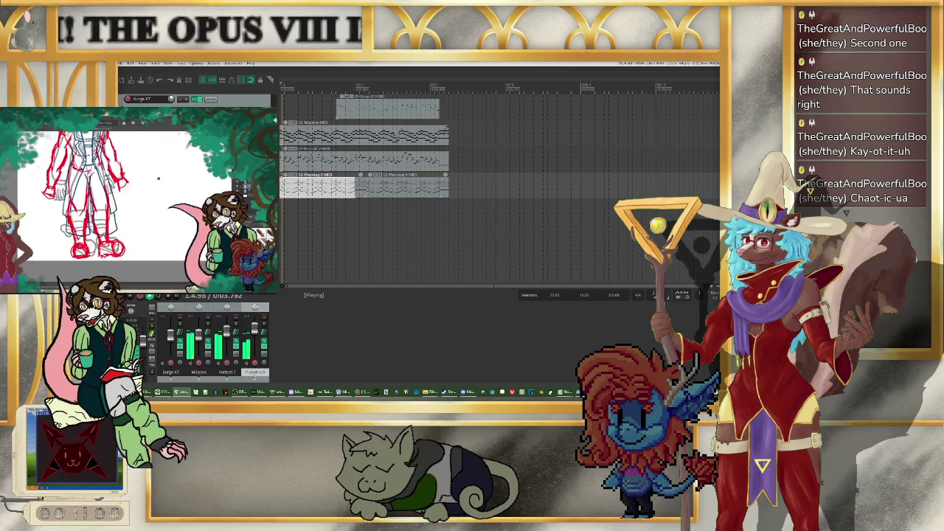
pyautogui.hotkey('alt', 'Tab')
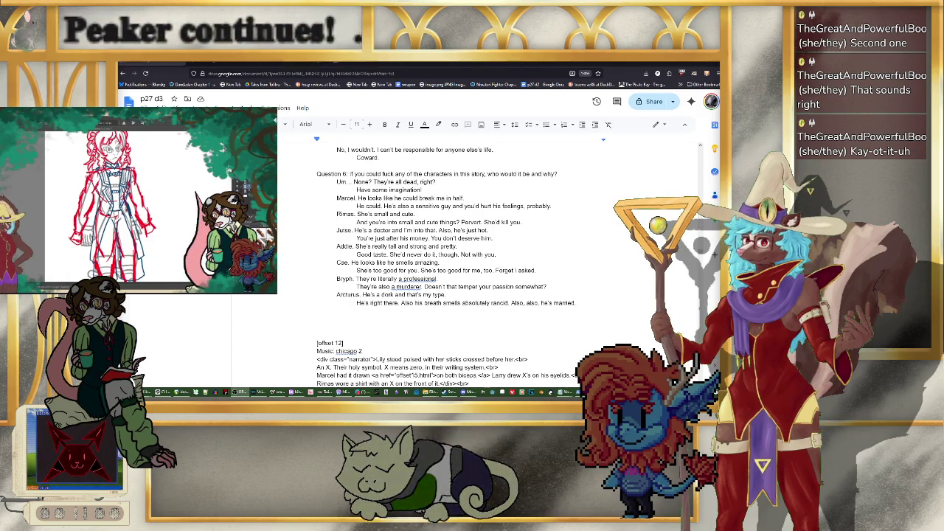
# Step: Open a blank new browser tab
pyautogui.hotkey('ctrl', 't')
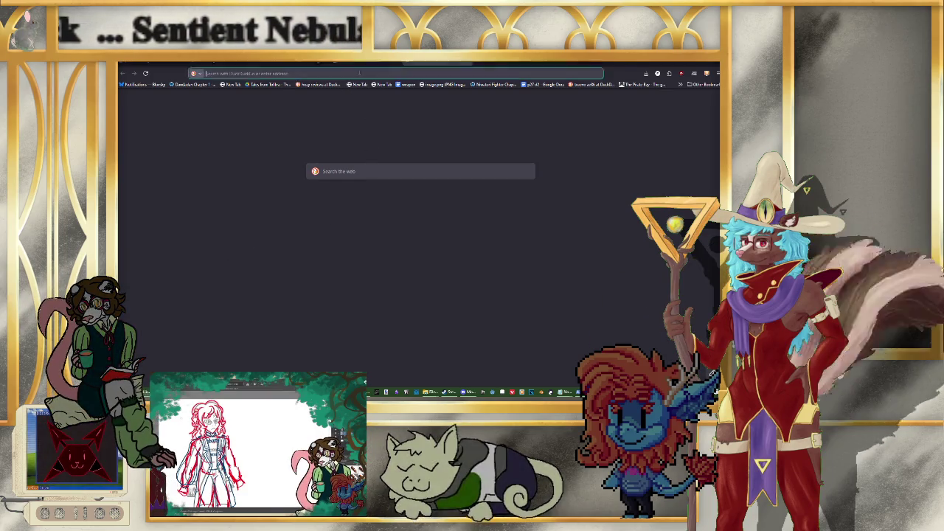
# Step: Load the YouTube home page from the new tab's address bar
pyautogui.click(363, 73)
pyautogui.write('youtube.com')
pyautogui.press('Return')
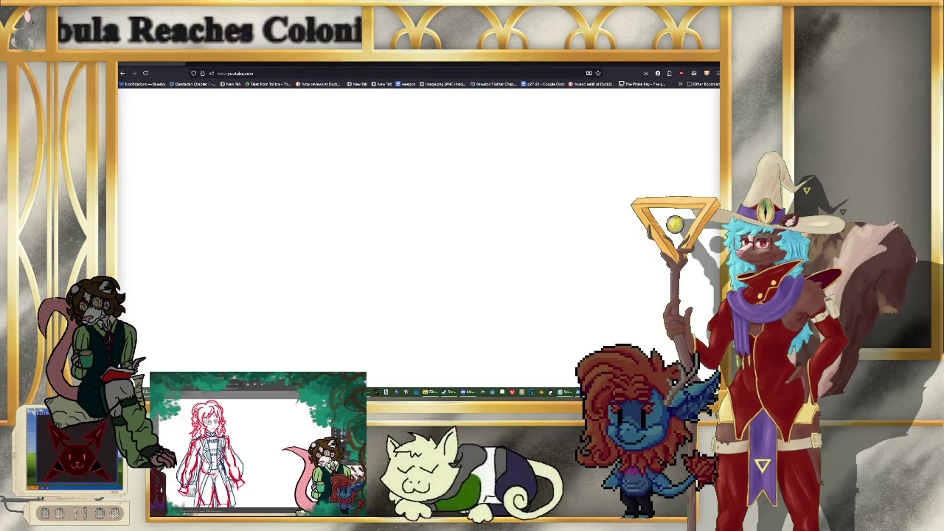
pyautogui.hotkey('alt', 'Left')
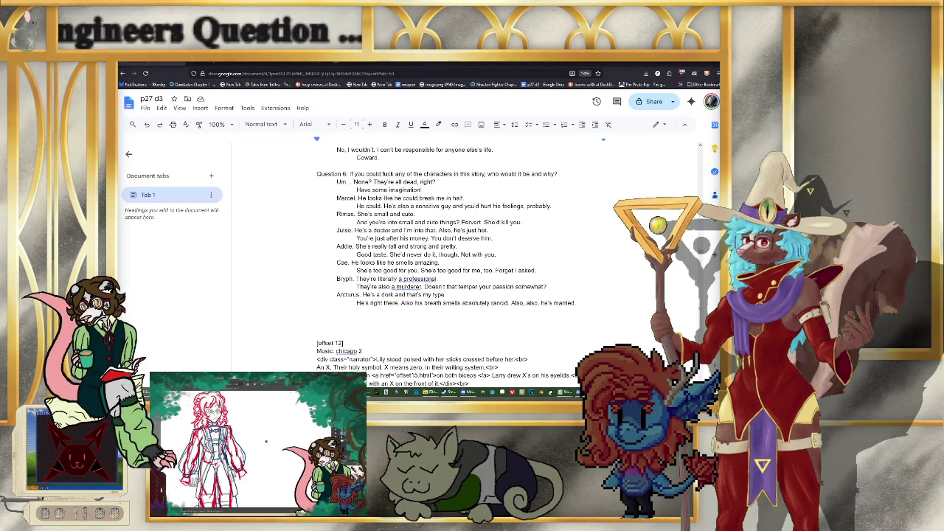
# Step: Bring The Simpsons: Bouncing Ball Anomaly video to the front and play it full screen
pyautogui.moveTo(443, 111); pyautogui.dragTo(378, 64)
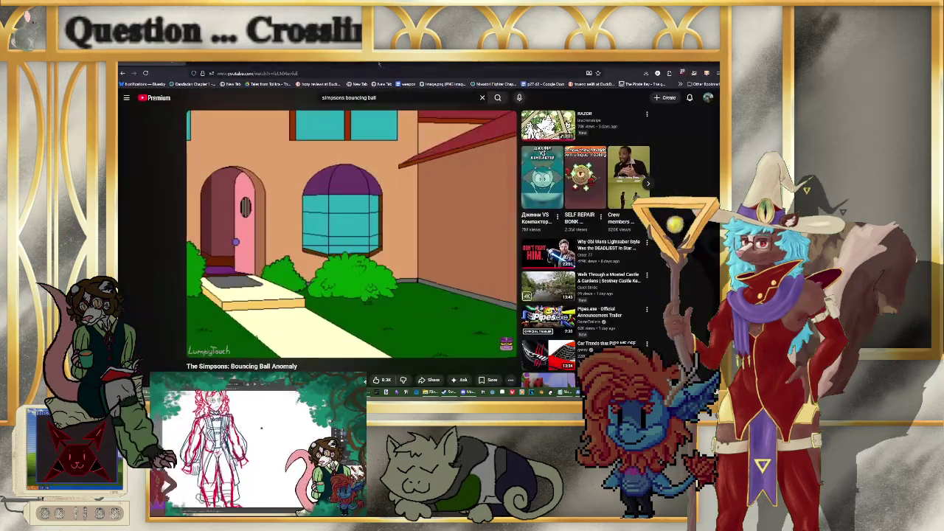
pyautogui.moveTo(503, 349)
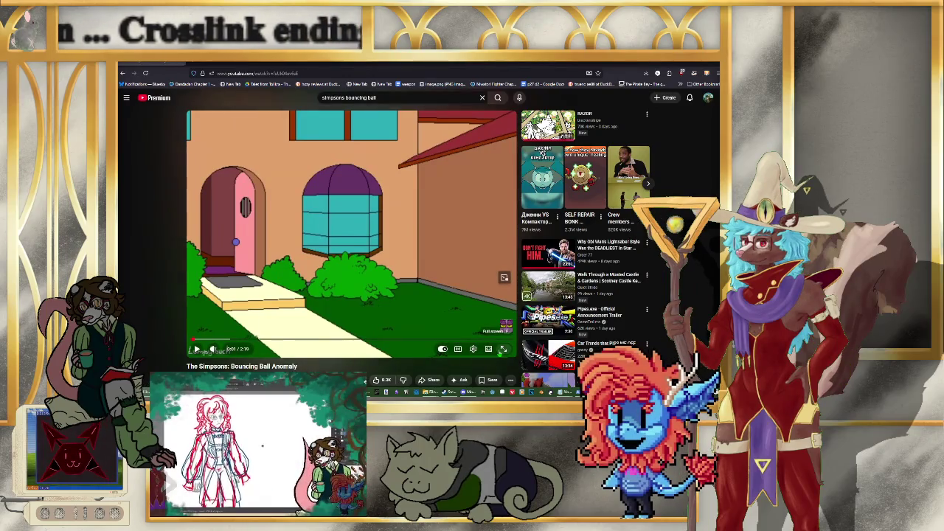
pyautogui.hotkey('alt', 'Tab')
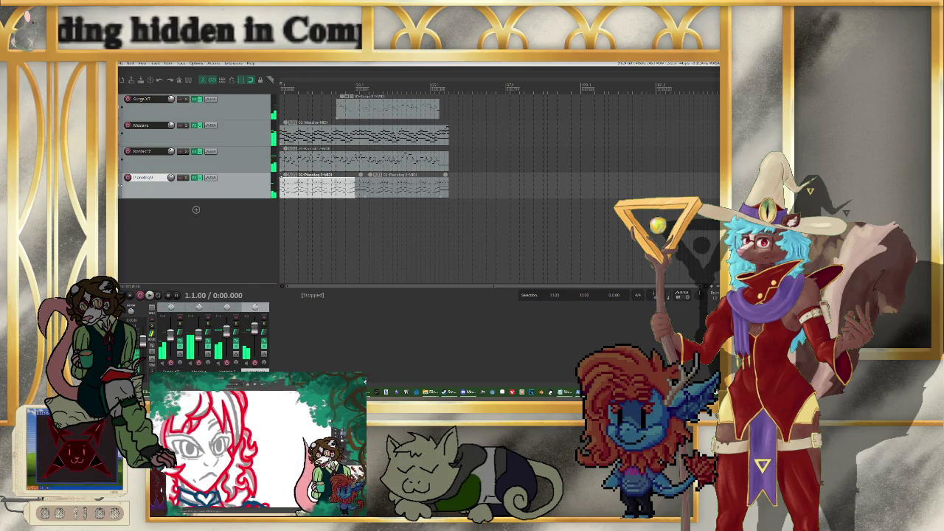
pyautogui.hotkey('alt', 'Tab')
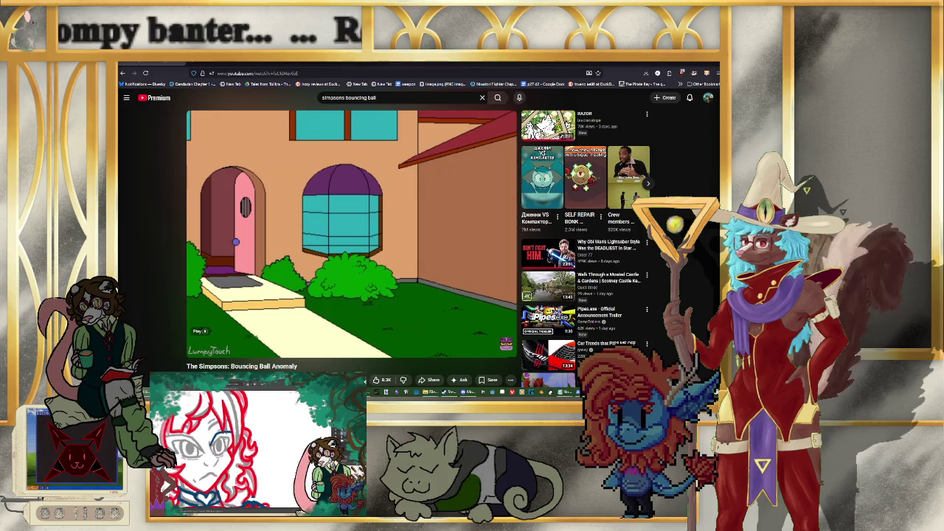
pyautogui.moveTo(473, 349)
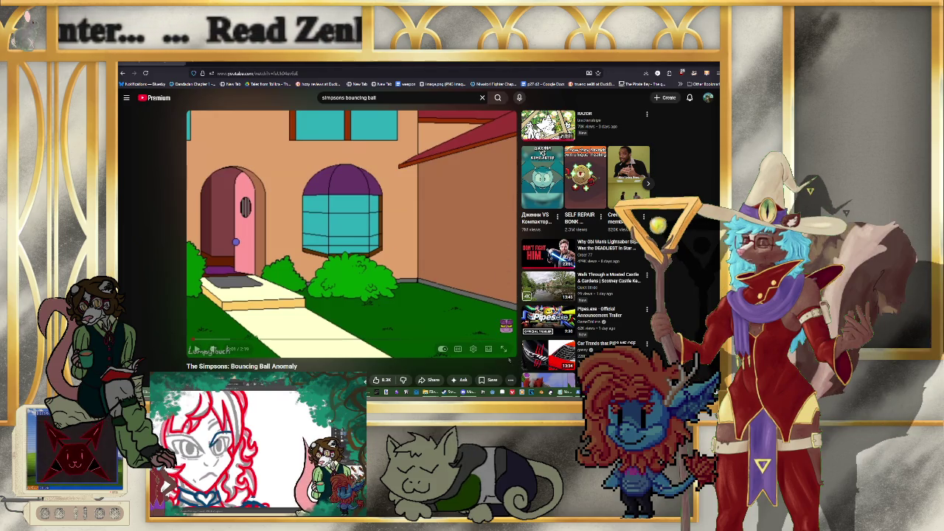
pyautogui.click(504, 349)
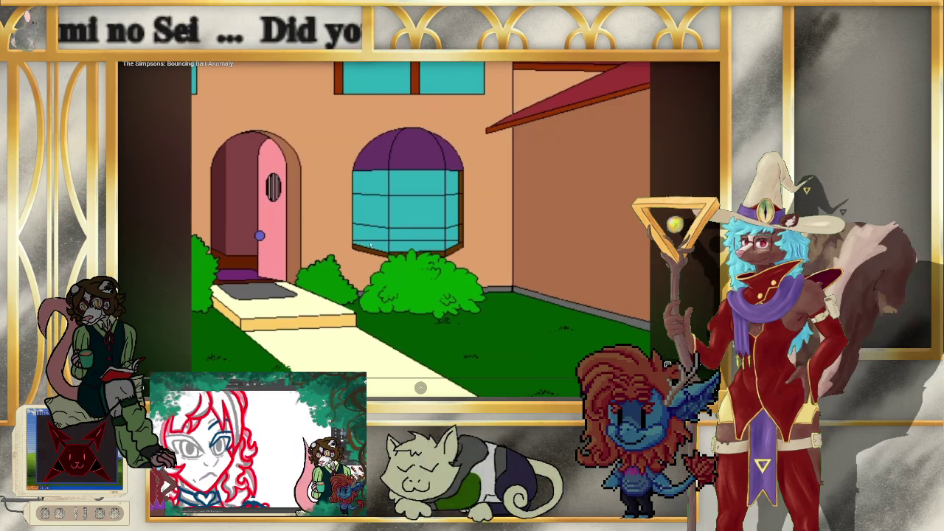
# Step: Pause the full-screen Simpsons bouncing ball video
pyautogui.press('space')
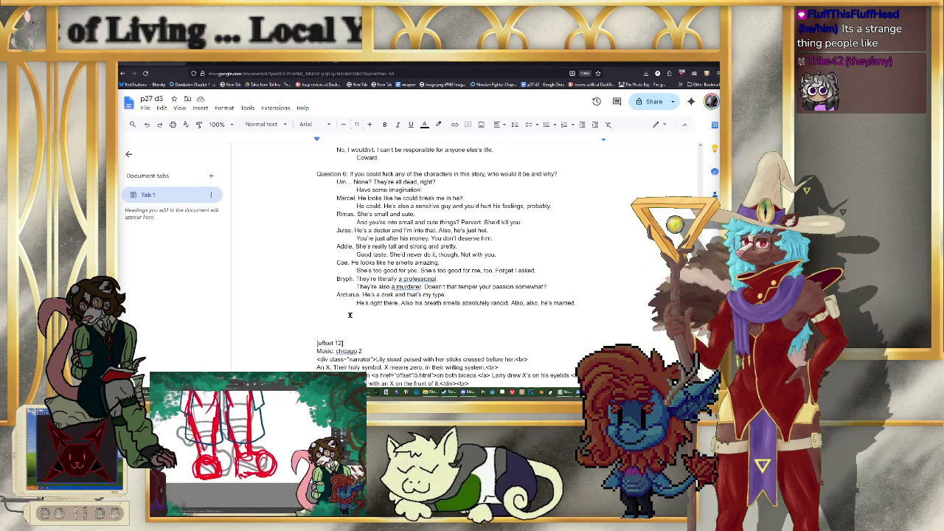
# Step: Close the last answer's quote and add the Dr. Murphy 'be different' answer with reply 'What are you, fifteen?'
pyautogui.click(389, 313)
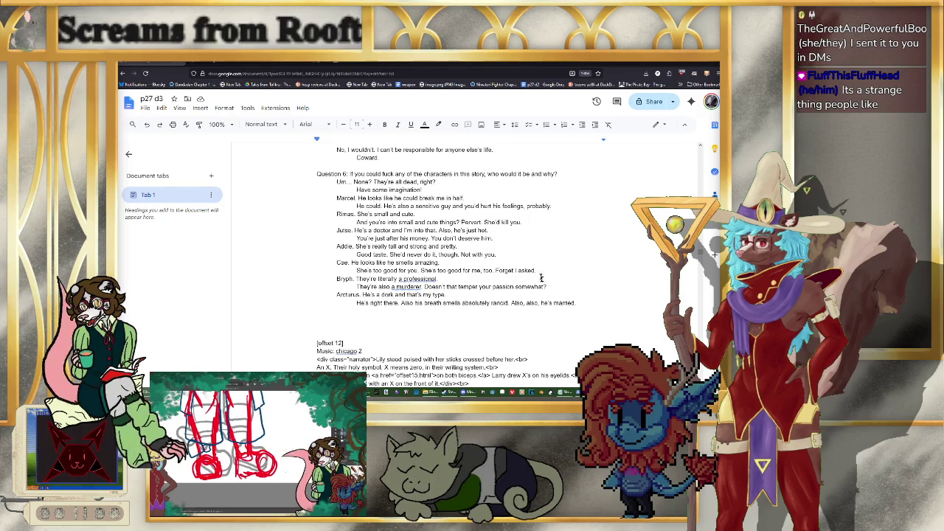
pyautogui.write('"')
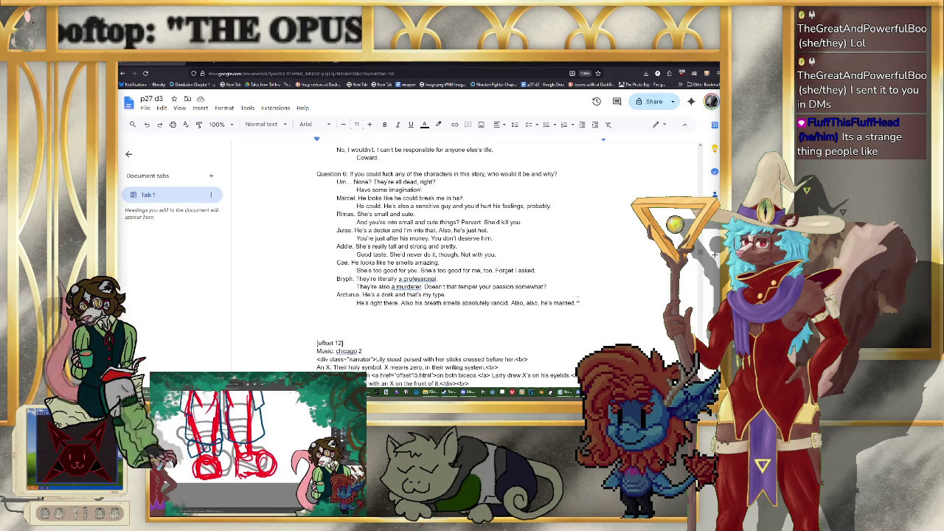
pyautogui.press('Down')
pyautogui.write('You know what? ')
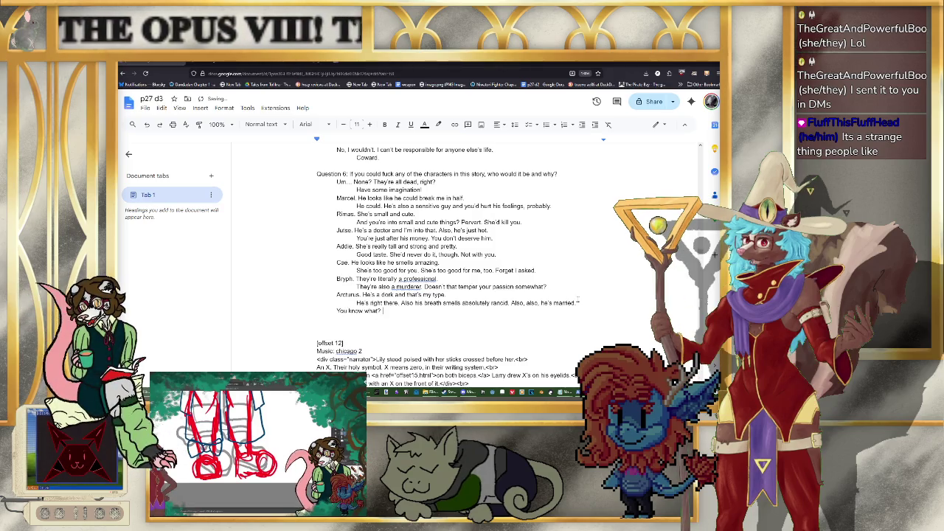
pyautogui.write("I'm gonna be")
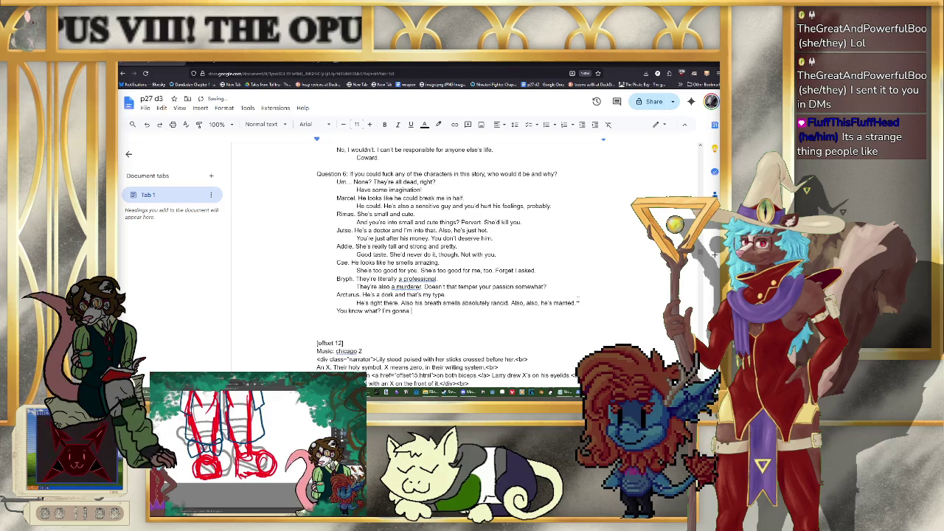
pyautogui.write(' different.')
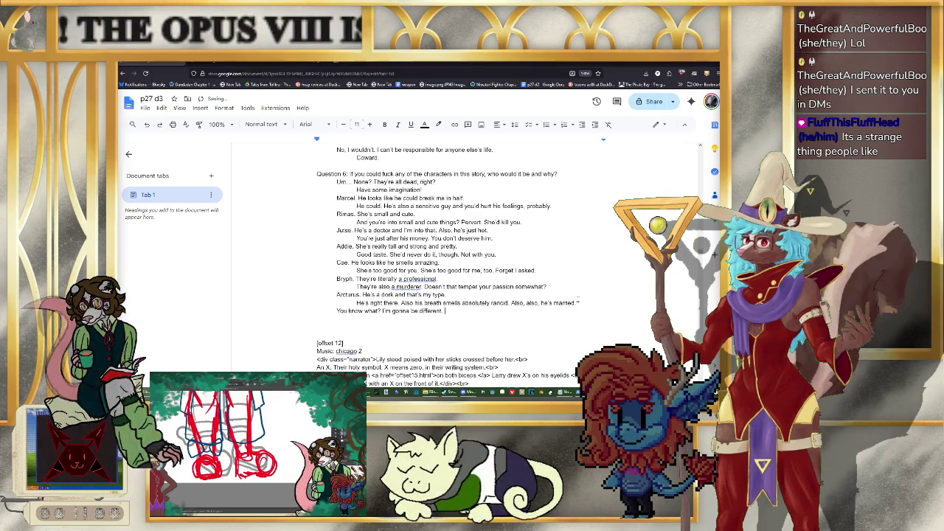
pyautogui.write(' Dr. ')
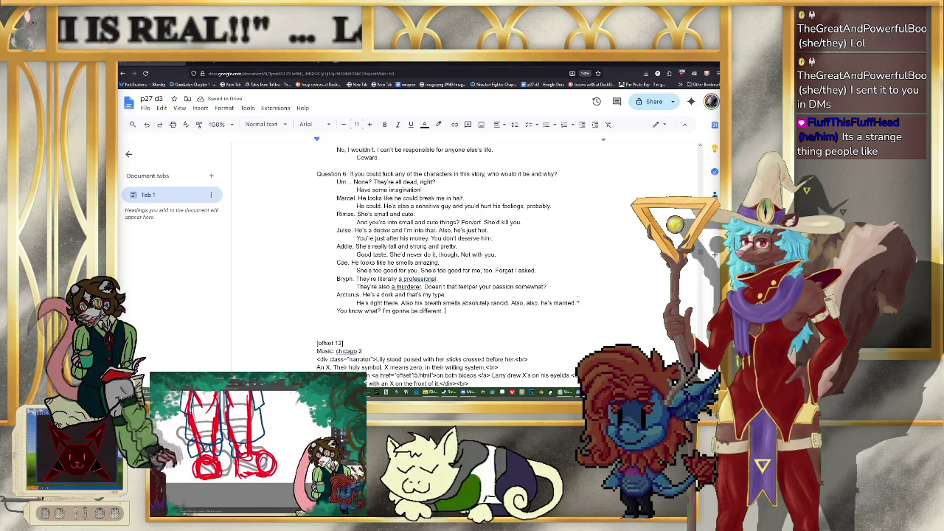
pyautogui.write('Murp')
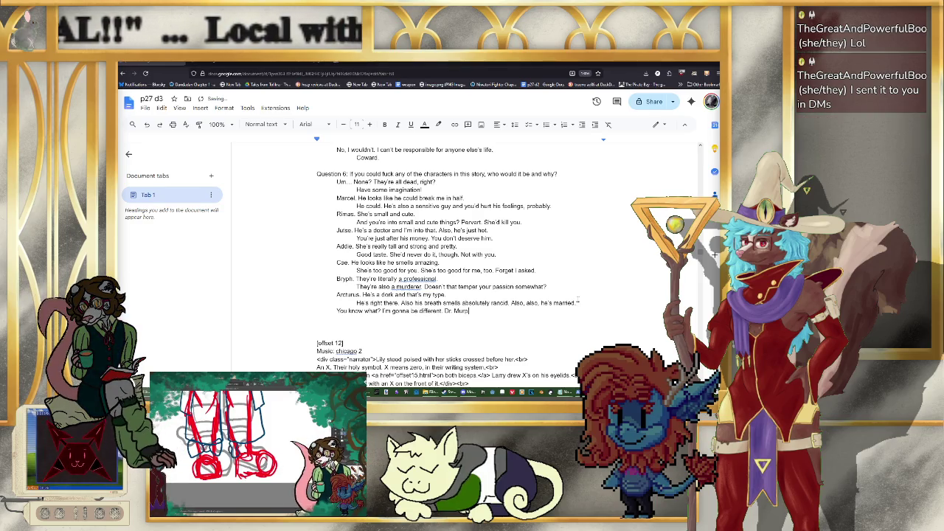
pyautogui.write('hy.')
pyautogui.press('Return')
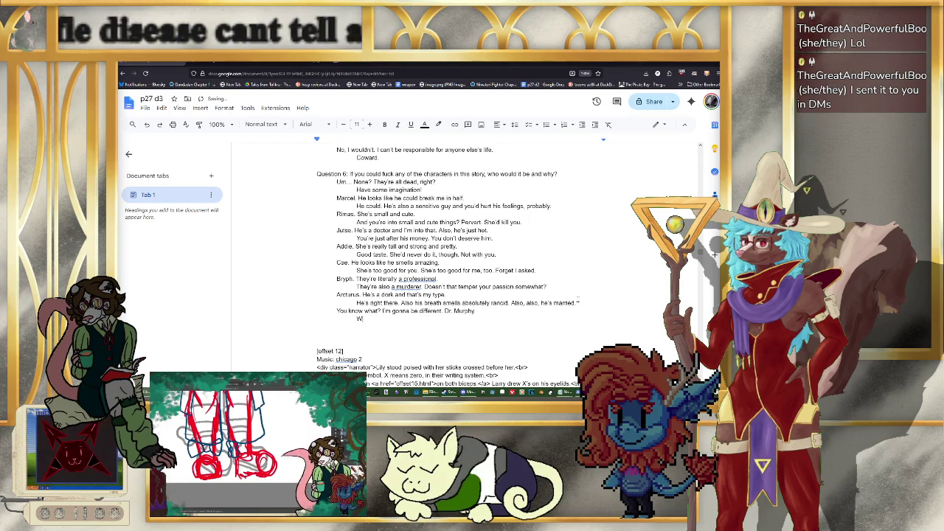
pyautogui.write('hat are you, fift')
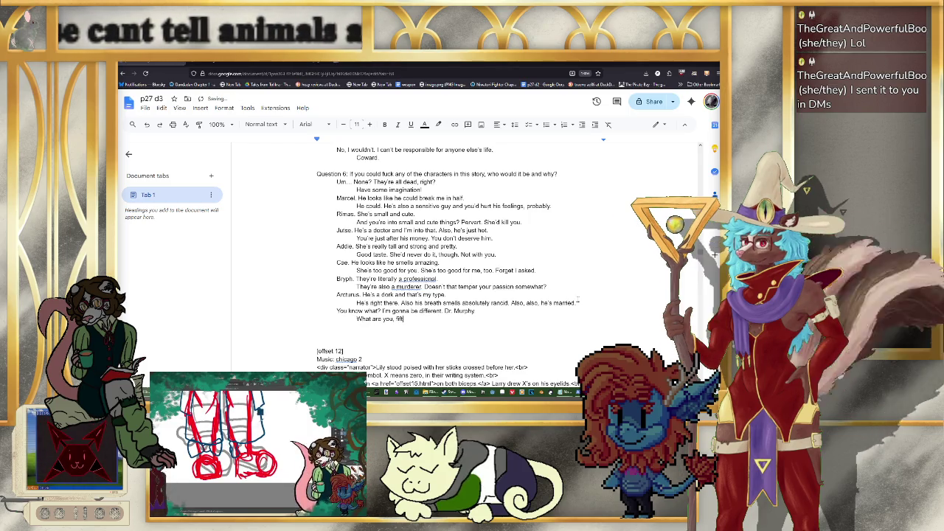
pyautogui.write('een?')
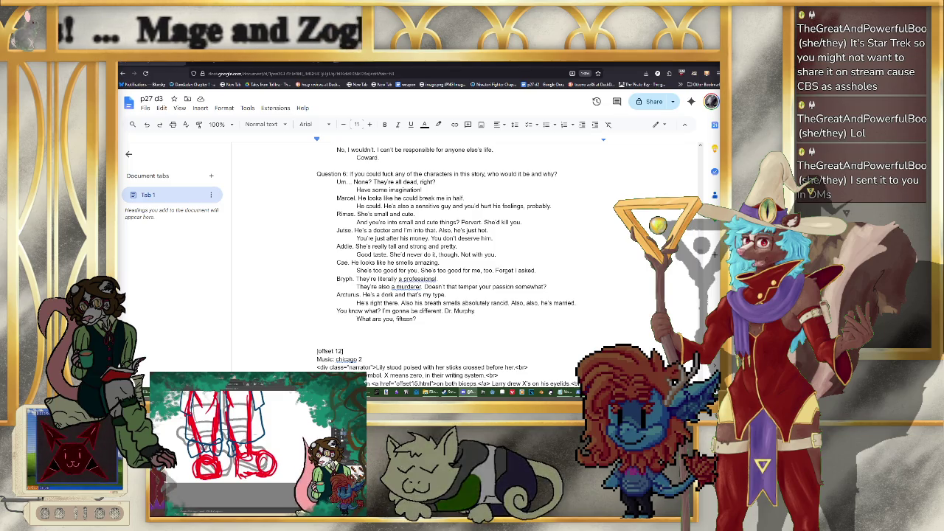
pyautogui.hotkey('ctrl', 'Tab')
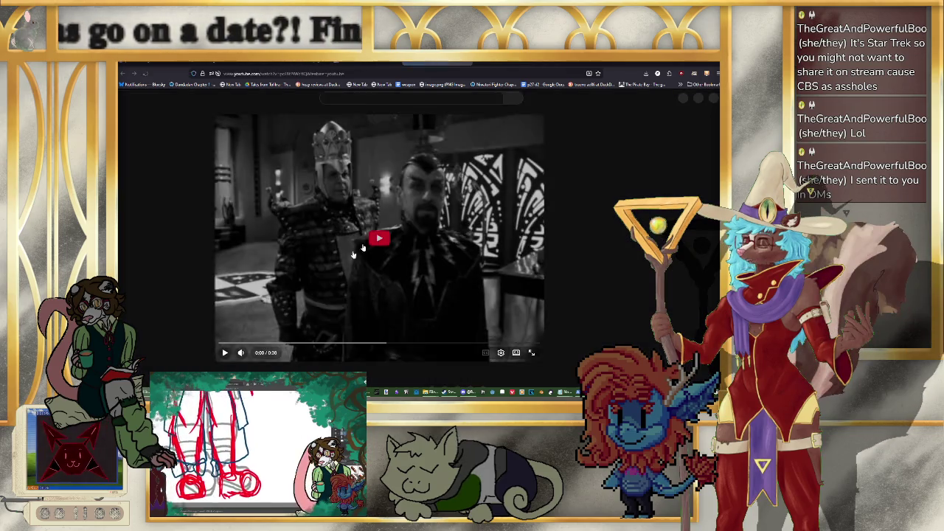
# Step: Play the Dr. Chaotica Star Trek: Voyager clip, adjusting volume in the Volume Mixer
pyautogui.click(361, 250)
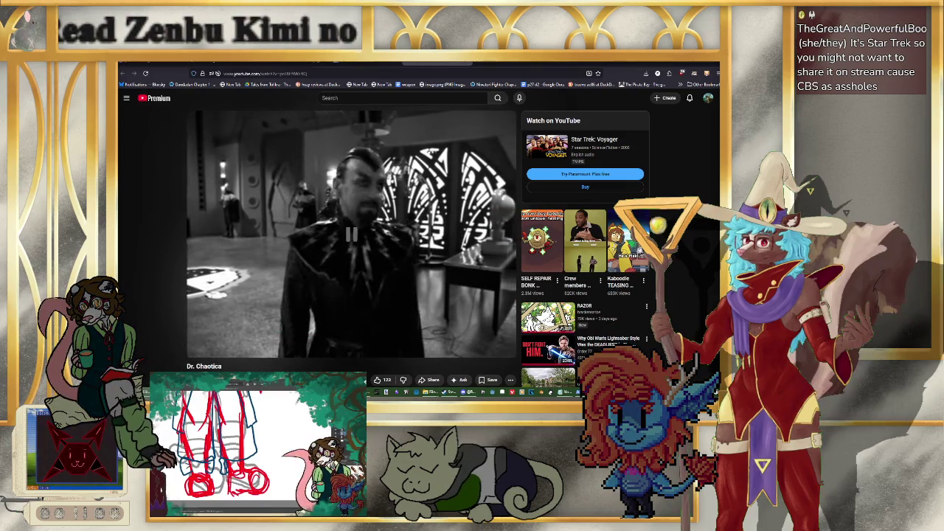
pyautogui.click(656, 343)
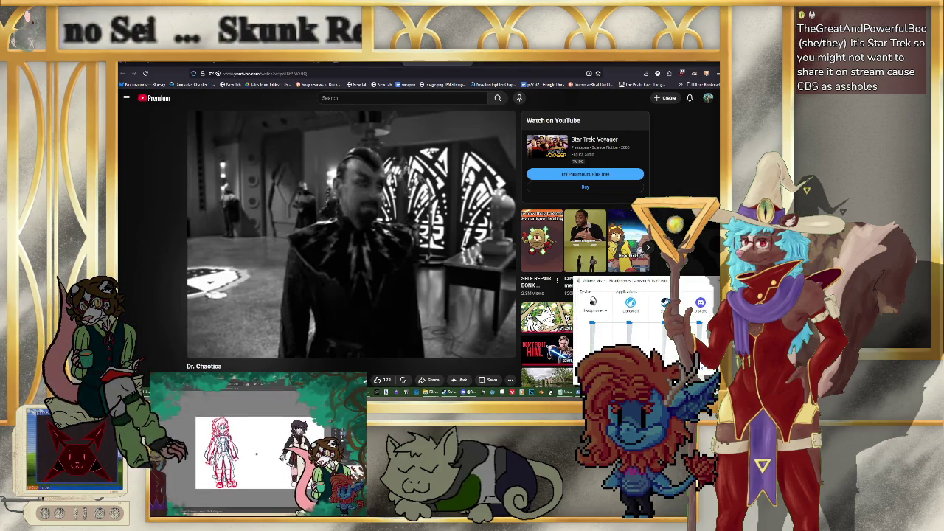
pyautogui.click(197, 349)
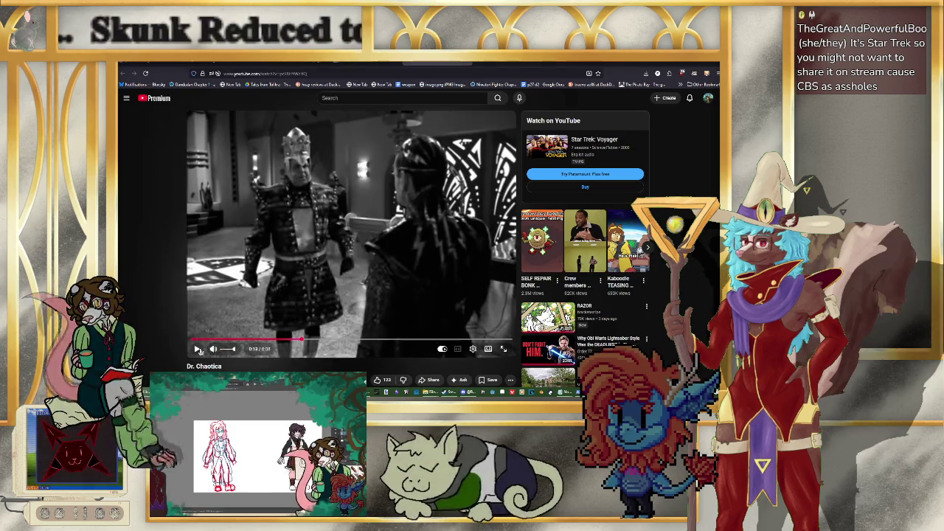
pyautogui.click(198, 349)
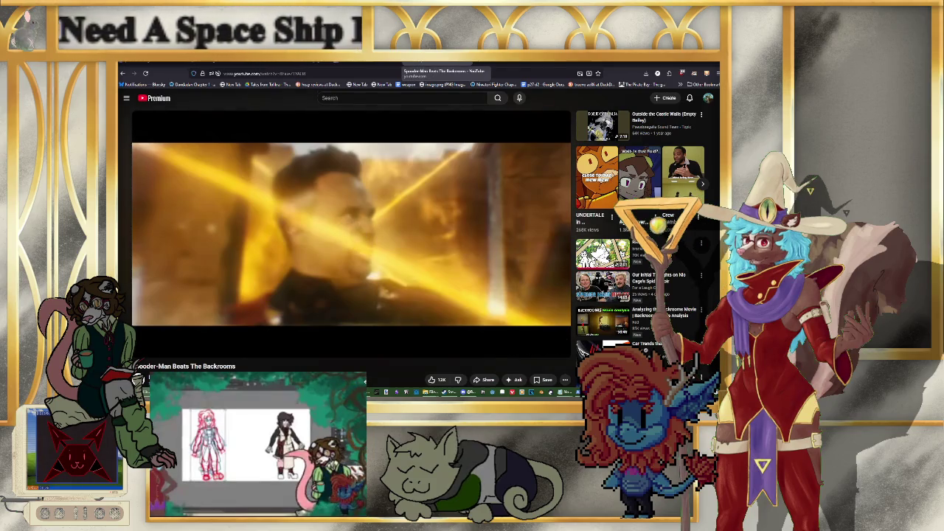
pyautogui.click(464, 65)
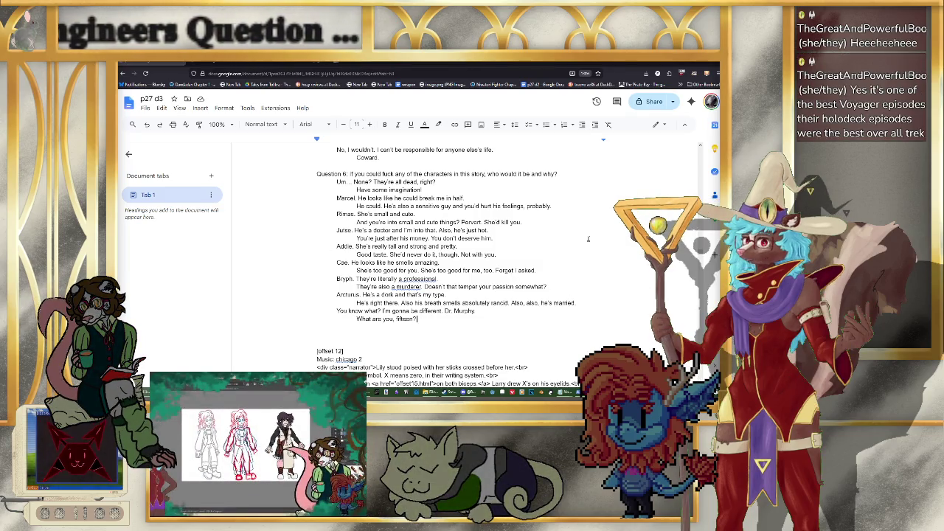
# Step: Scroll through the document to review the finished Question 6 answers
pyautogui.scroll(2, 487, 244)
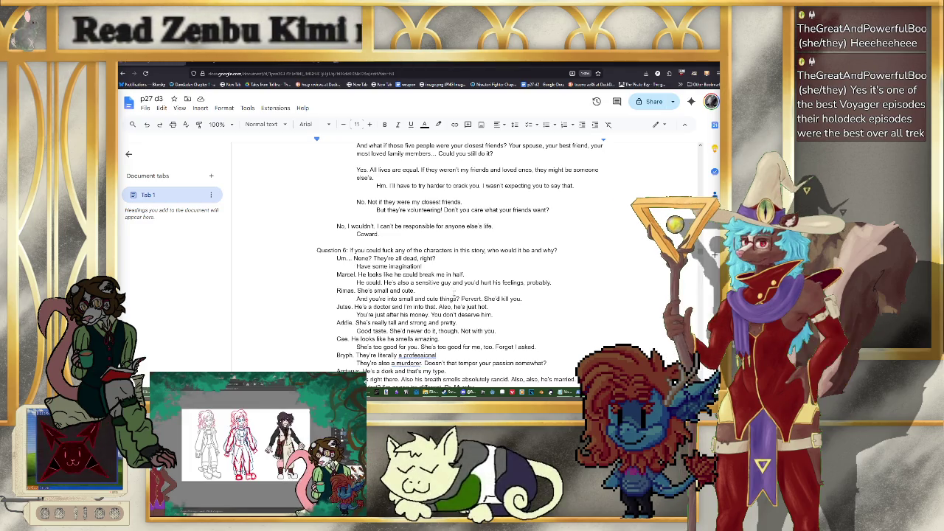
pyautogui.scroll(-1, 467, 293)
pyautogui.scroll(-1, 466, 293)
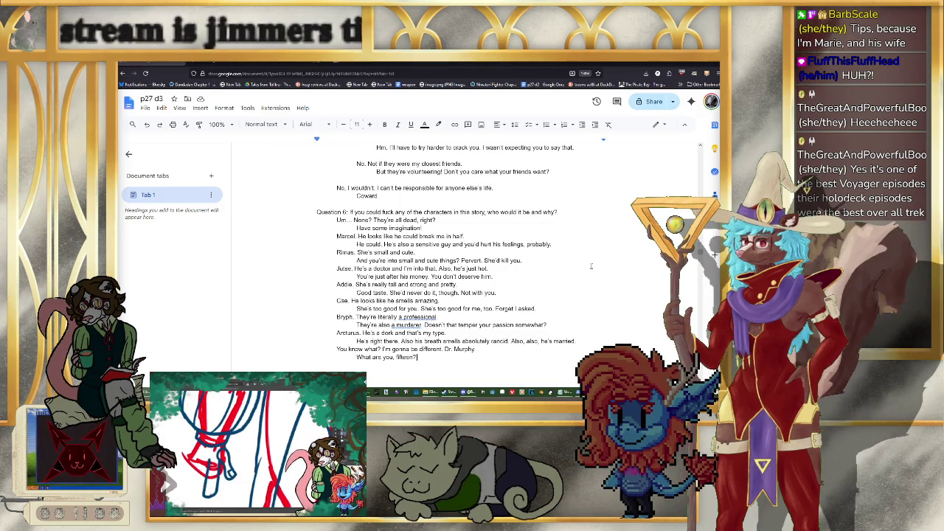
pyautogui.scroll(-1, 585, 262)
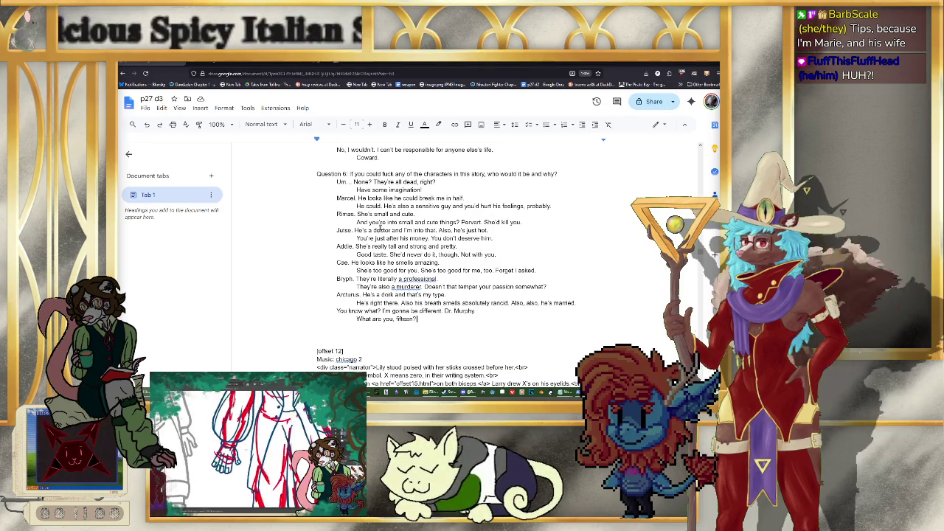
pyautogui.scroll(-1, 302, 221)
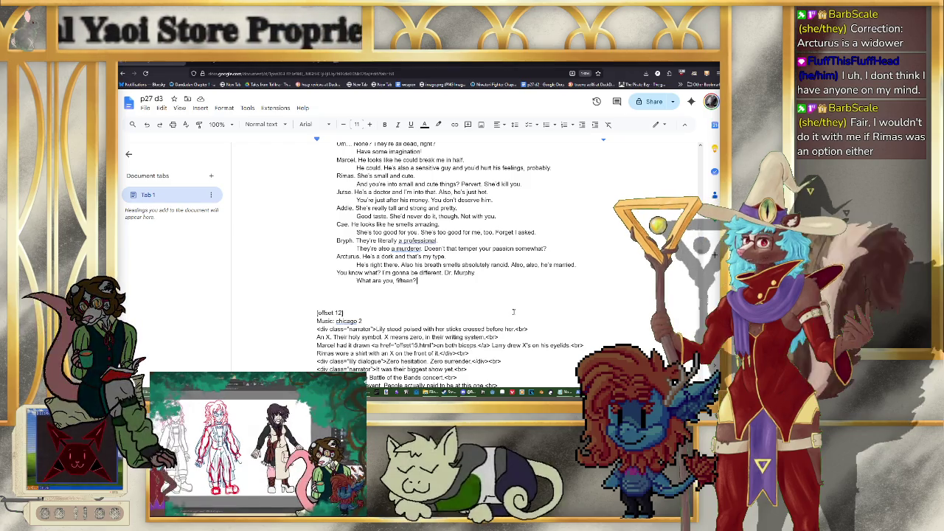
# Step: Add a 'Question 7:' heading after a blank line below Question 6's answers
pyautogui.press('Return')
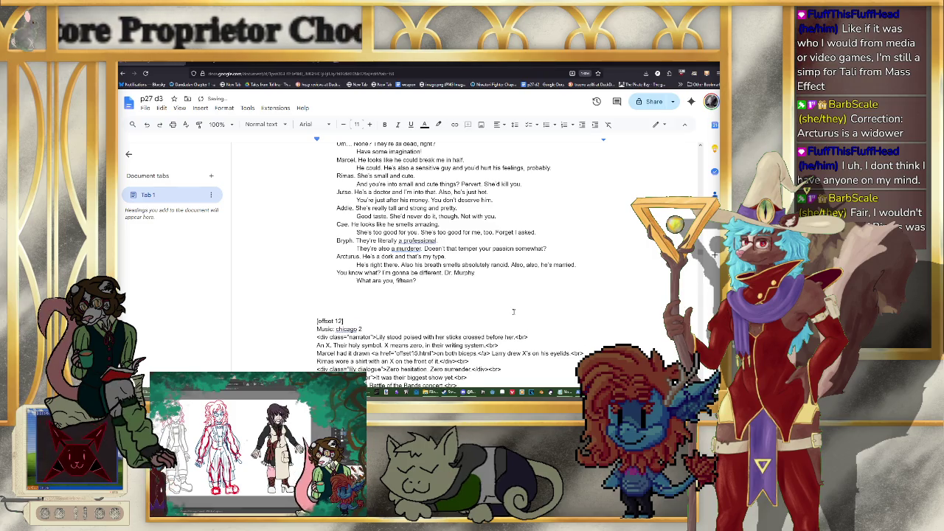
pyautogui.press('Return')
pyautogui.scroll(2, 513, 312)
pyautogui.scroll(1, 509, 295)
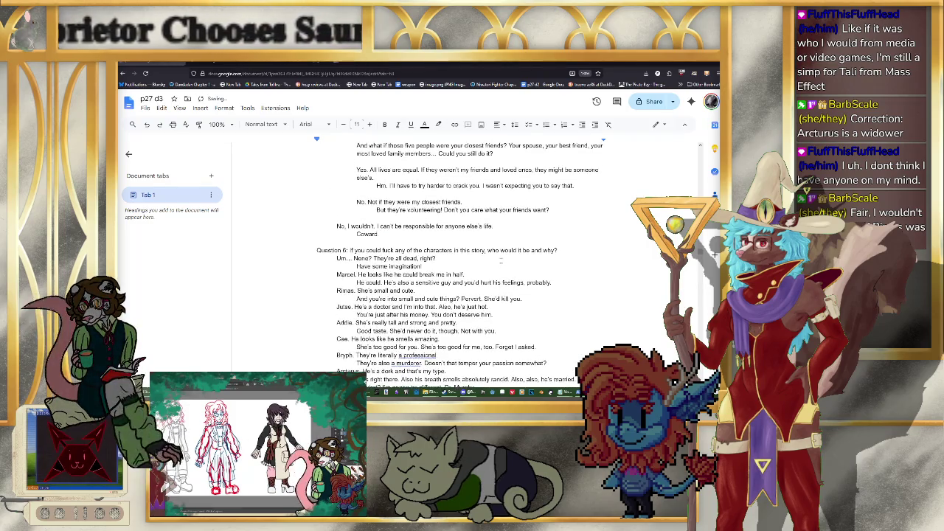
pyautogui.scroll(-2, 502, 266)
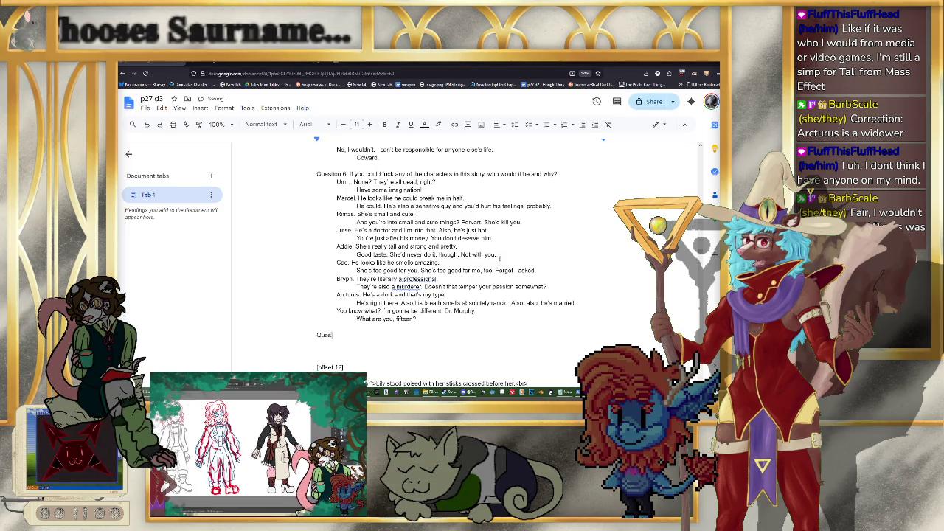
pyautogui.write('tion')
pyautogui.press('BackSpace')
pyautogui.write('7:')
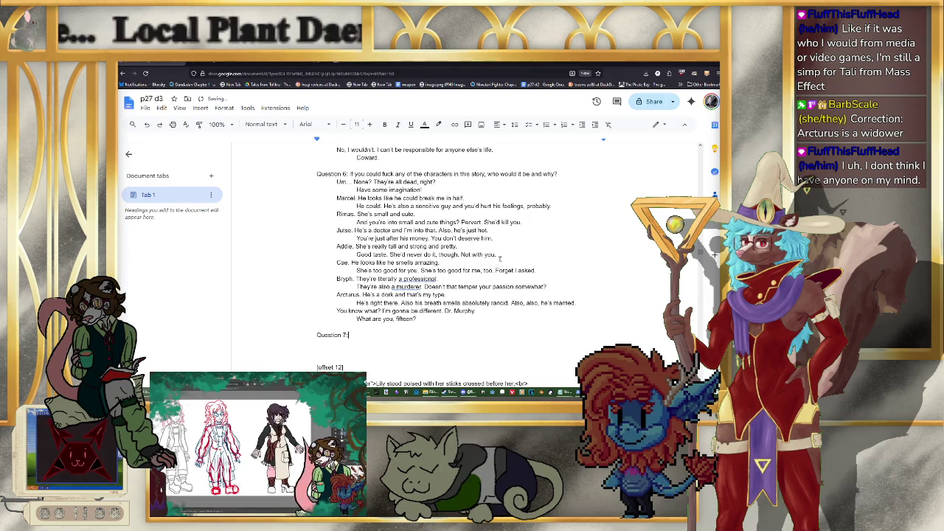
pyautogui.scroll(5, 494, 254)
pyautogui.scroll(5, 487, 251)
pyautogui.scroll(5, 477, 244)
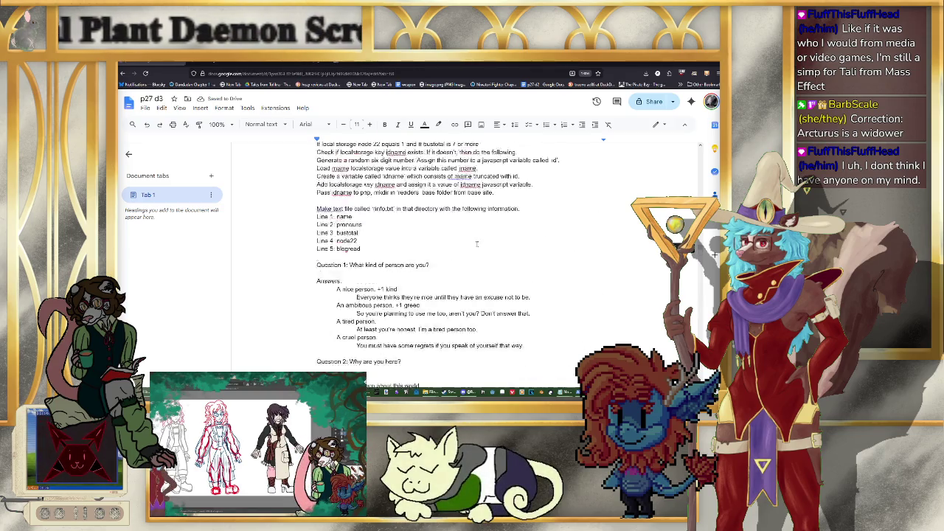
pyautogui.scroll(4, 477, 243)
pyautogui.scroll(-4, 443, 249)
# Step: Insert a 'Define variable' line on a new line above Question 1
pyautogui.click(391, 253)
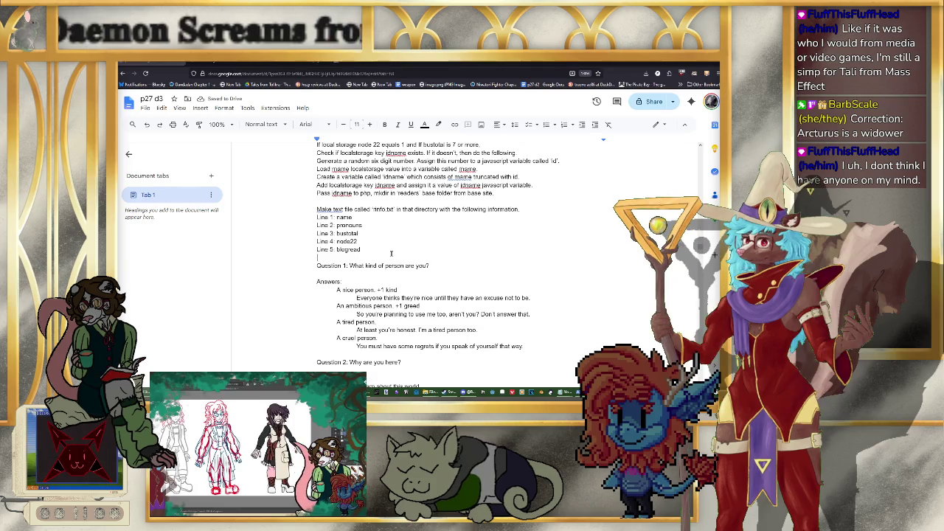
pyautogui.press('Return')
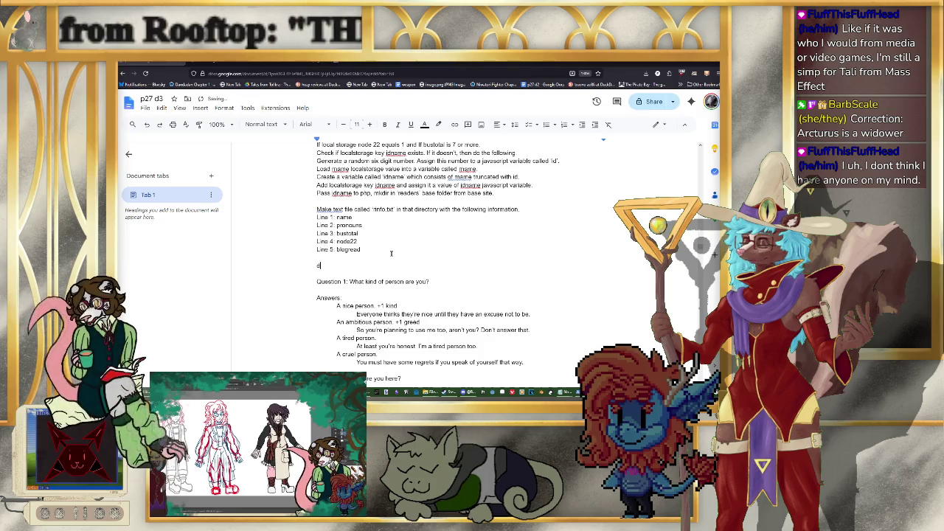
pyautogui.write('Define vari')
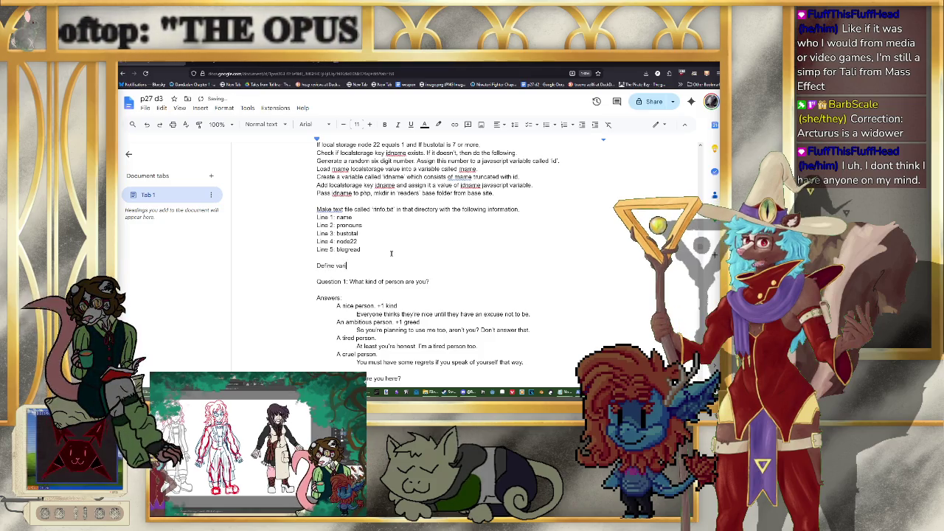
pyautogui.write('able:')
pyautogui.press('Return')
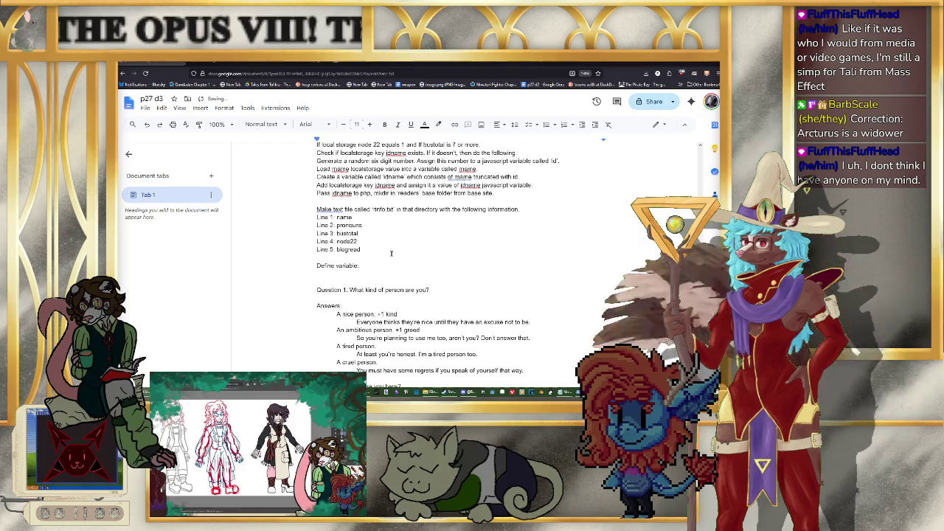
# Step: List Int kind and Int greed beneath it, beginning a third variable line
pyautogui.write('lun')
pyautogui.press('BackSpace')
pyautogui.press('BackSpace')
pyautogui.write('nt ')
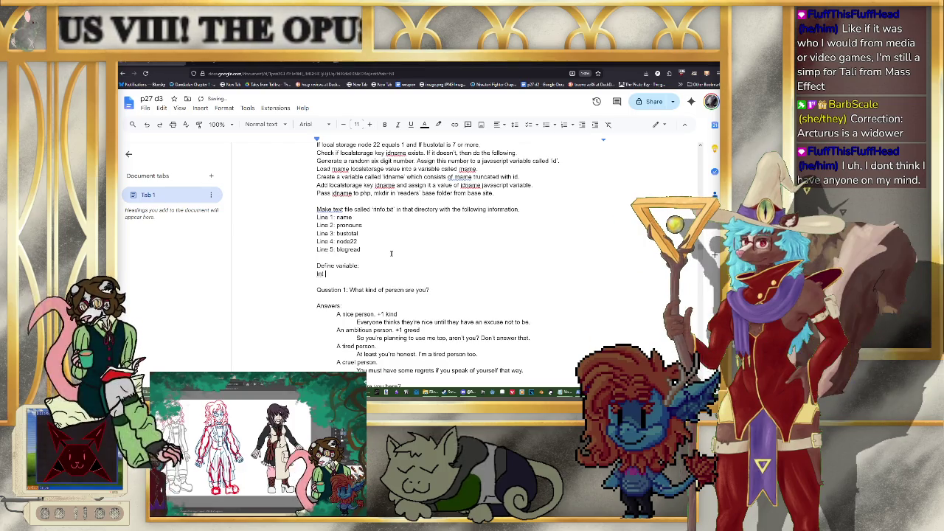
pyautogui.write('kind')
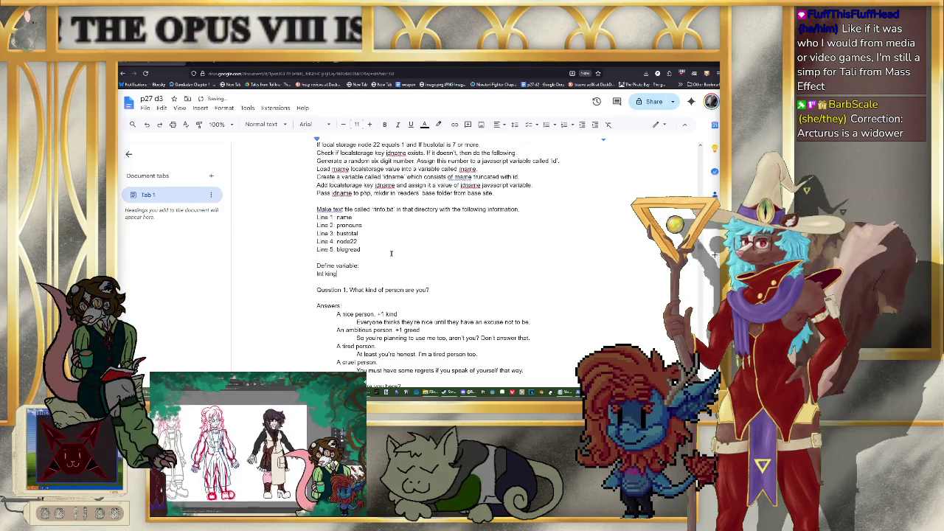
pyautogui.press('Return')
pyautogui.write('Int greed')
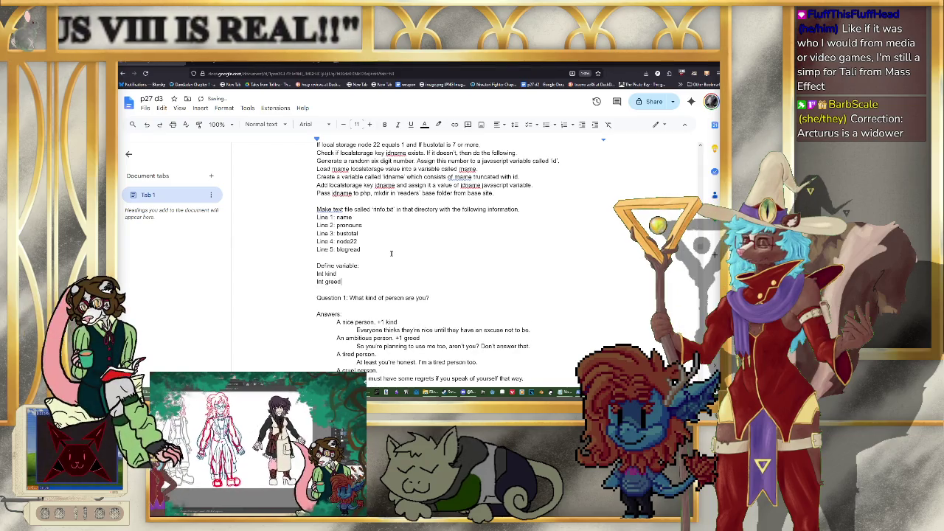
pyautogui.press('Return')
pyautogui.write('ind')
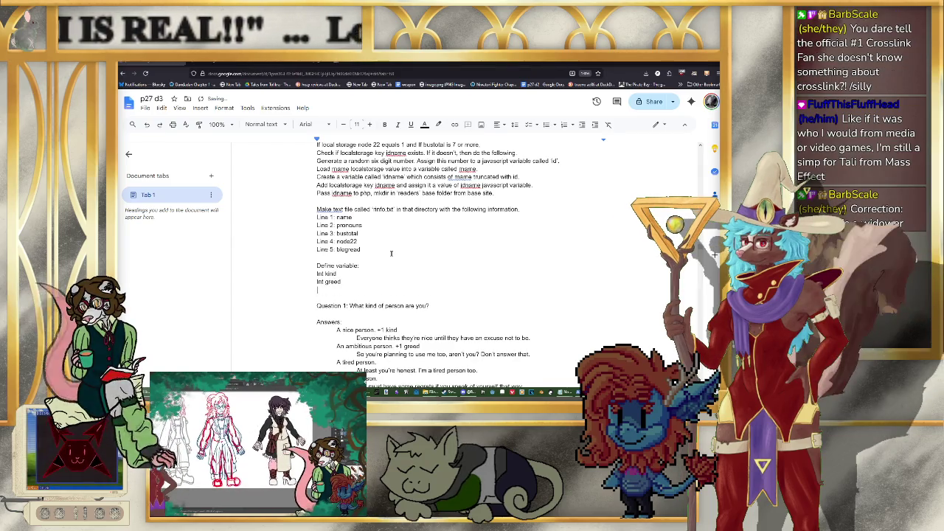
pyautogui.press('BackSpace')
pyautogui.press('BackSpace')
pyautogui.press('BackSpace')
pyautogui.write('Int')
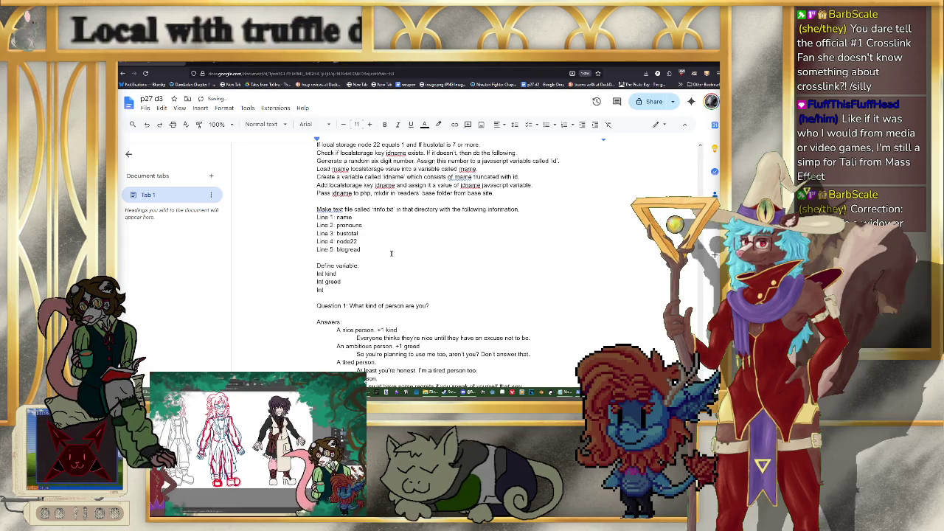
# Step: Tag 'A tired person.' with -1 greed and 'A cruel person.' with -1 kind
pyautogui.scroll(-1, 388, 246)
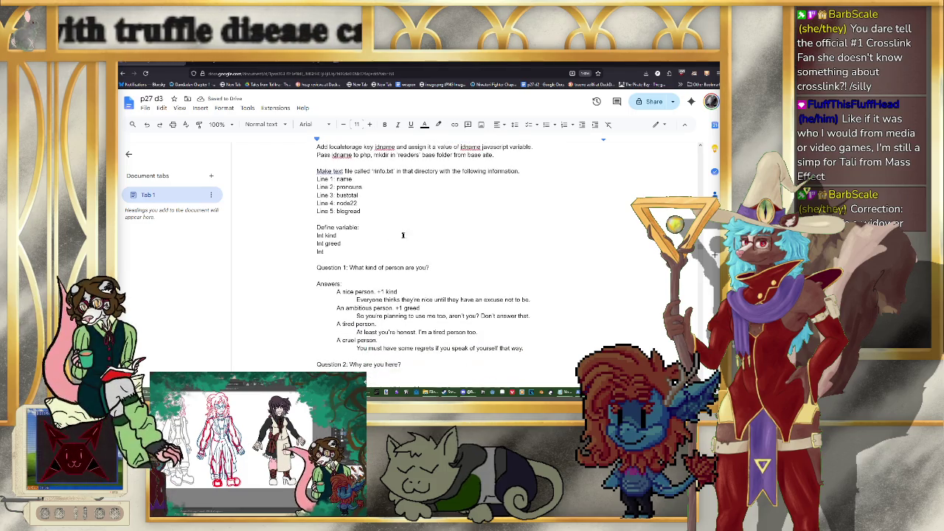
pyautogui.click(402, 322)
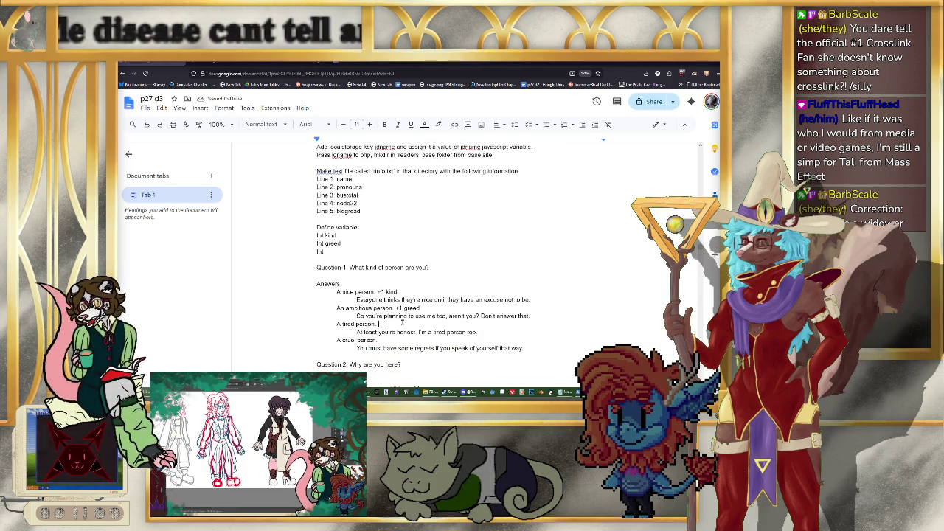
pyautogui.write('-1 greed')
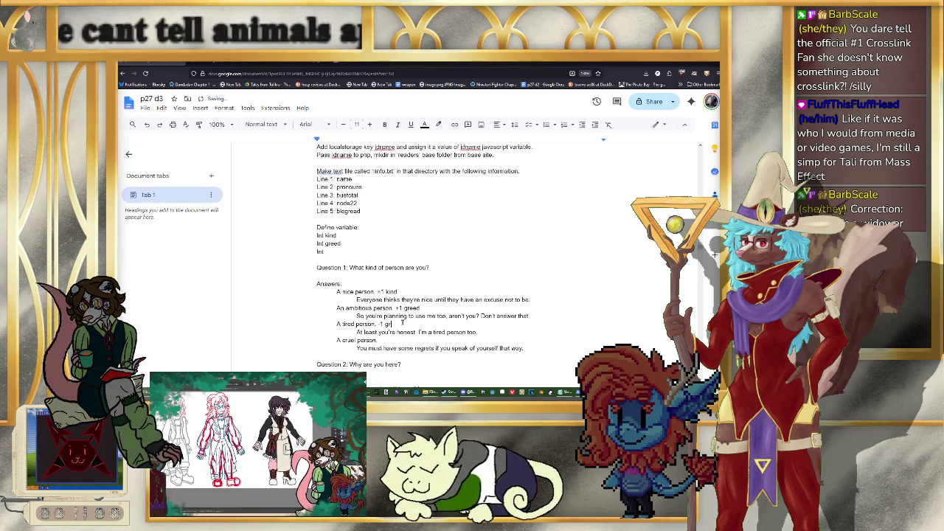
pyautogui.press('Down')
pyautogui.press('Down')
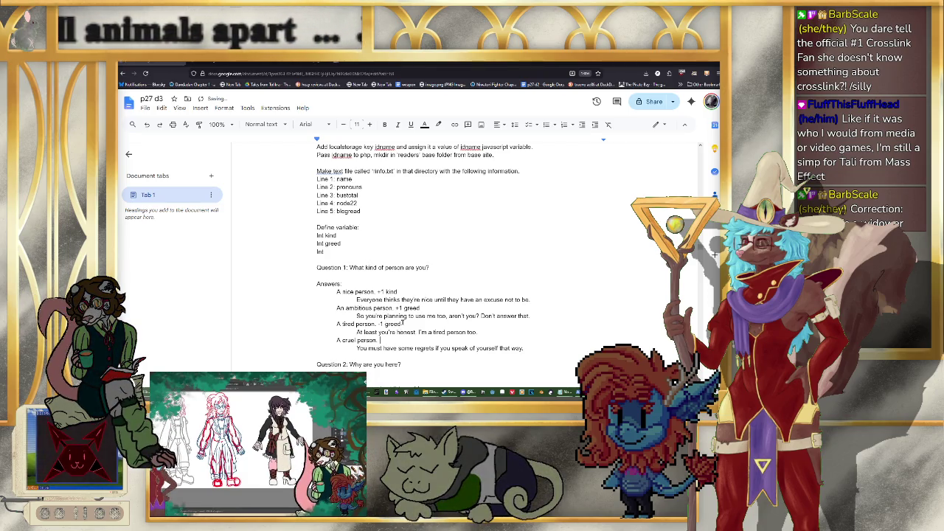
pyautogui.write('-1 kind')
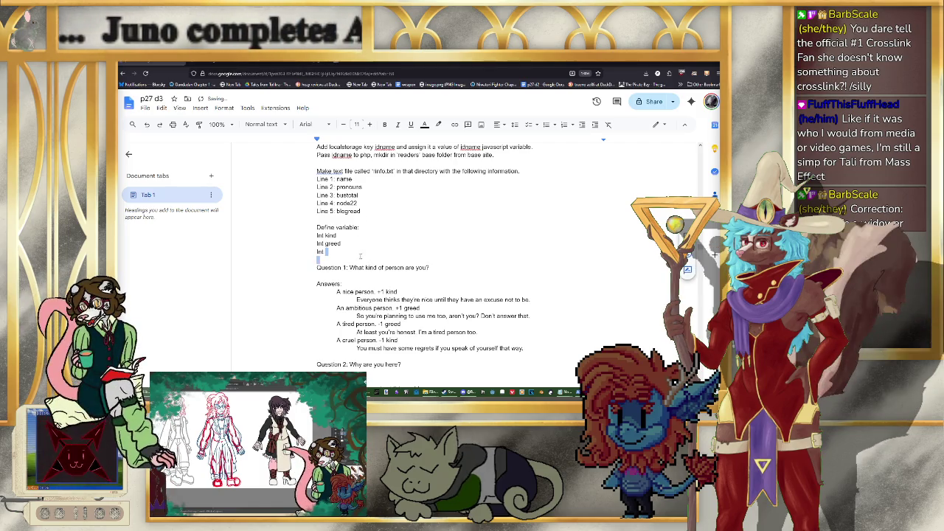
pyautogui.scroll(-2, 391, 256)
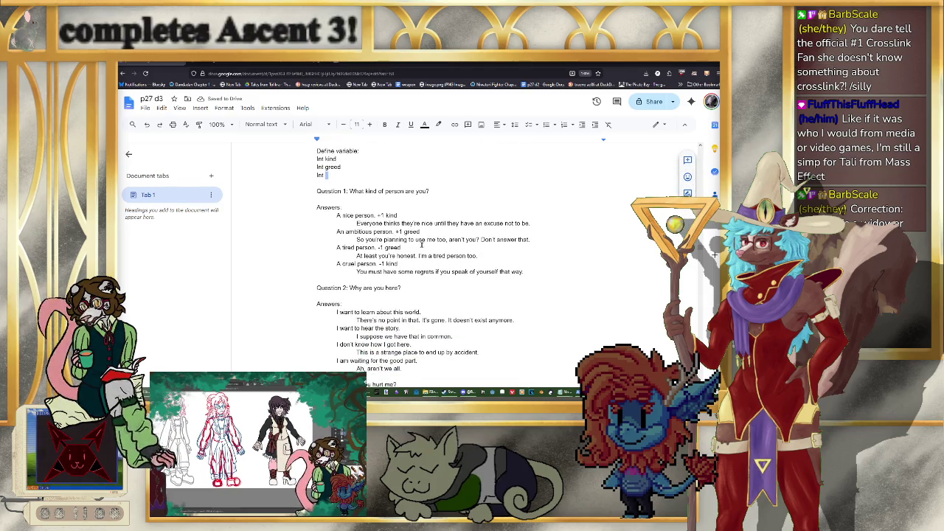
pyautogui.scroll(2, 422, 244)
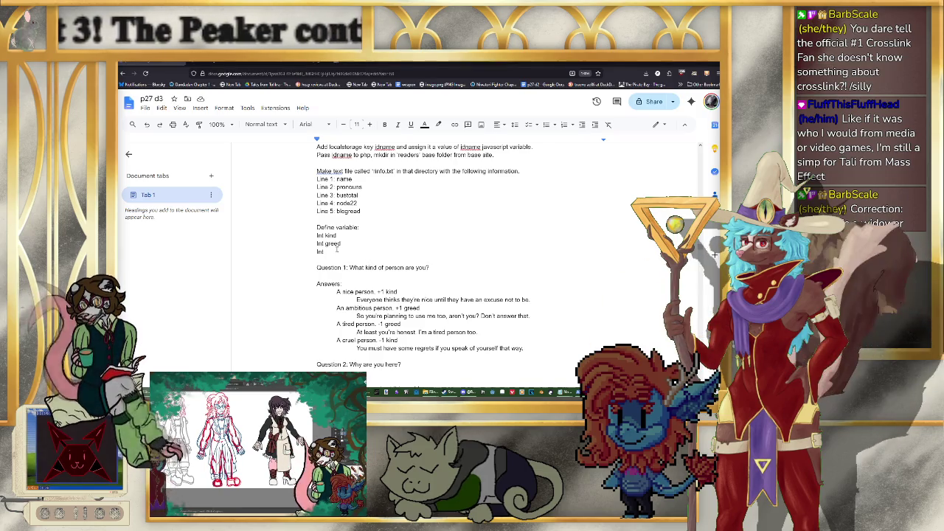
# Step: Complete the variable list with Int stoic and Int passion, replacing Int wise
pyautogui.click(338, 249)
pyautogui.write('wise')
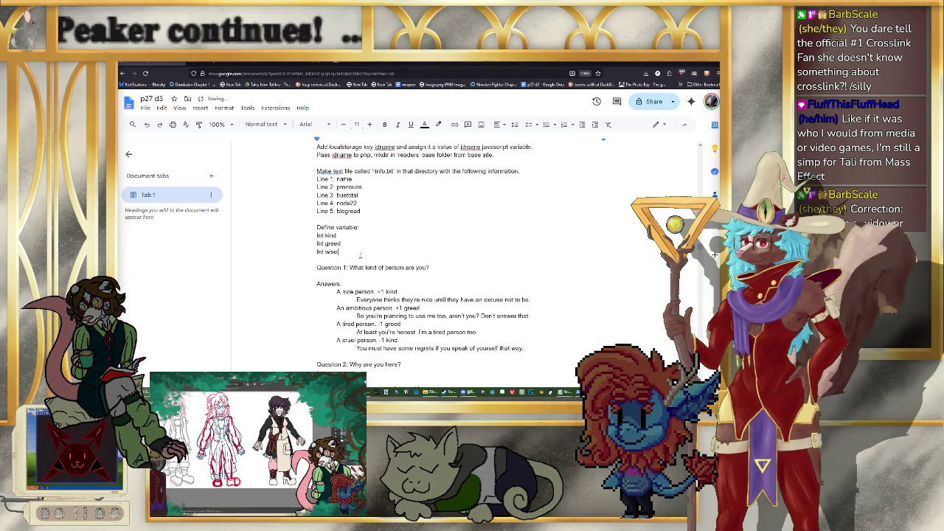
pyautogui.press('Return')
pyautogui.write('Int s')
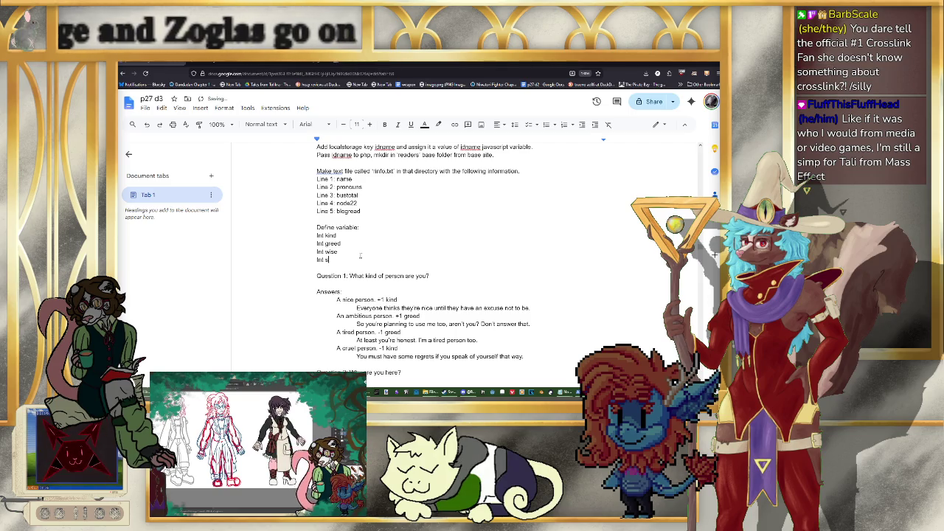
pyautogui.write('toic')
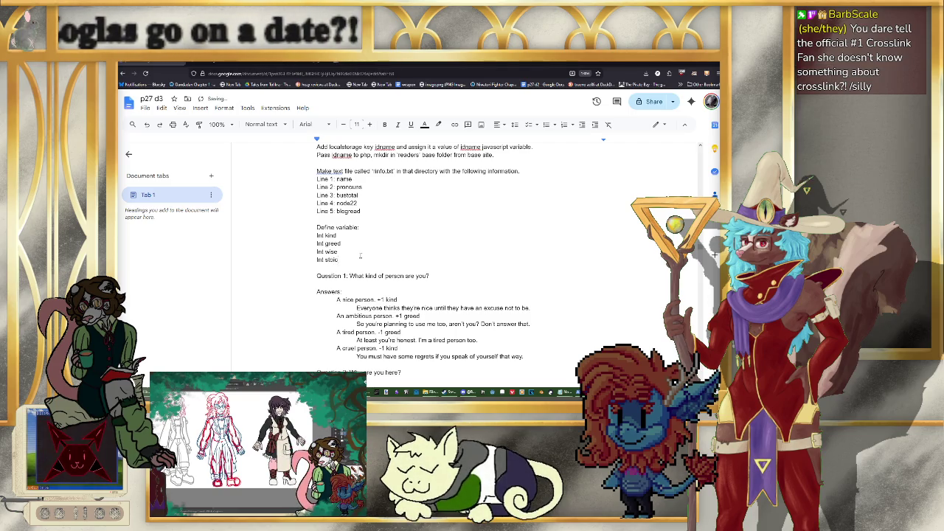
pyautogui.press('BackSpace')
pyautogui.press('BackSpace')
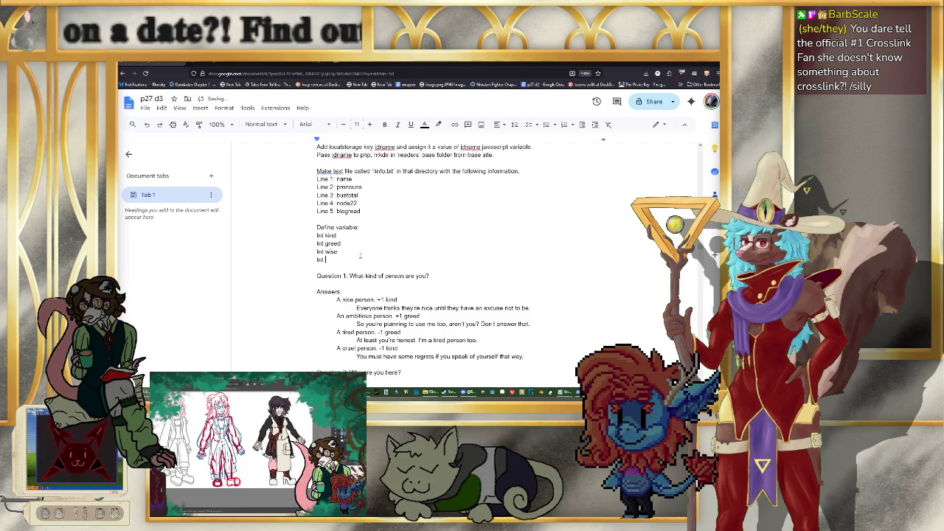
pyautogui.write('passion')
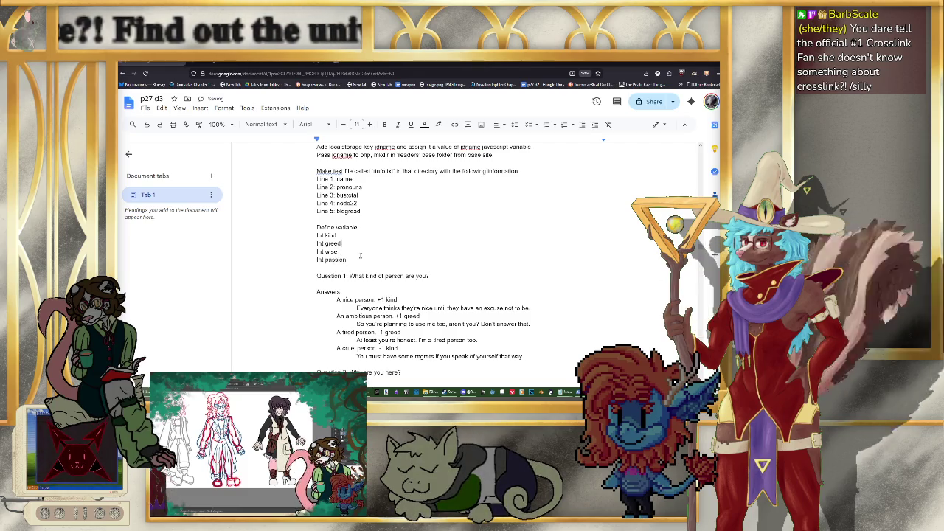
pyautogui.press('Up')
pyautogui.press('BackSpace')
pyautogui.press('BackSpace')
pyautogui.press('BackSpace')
pyautogui.write('stoic')
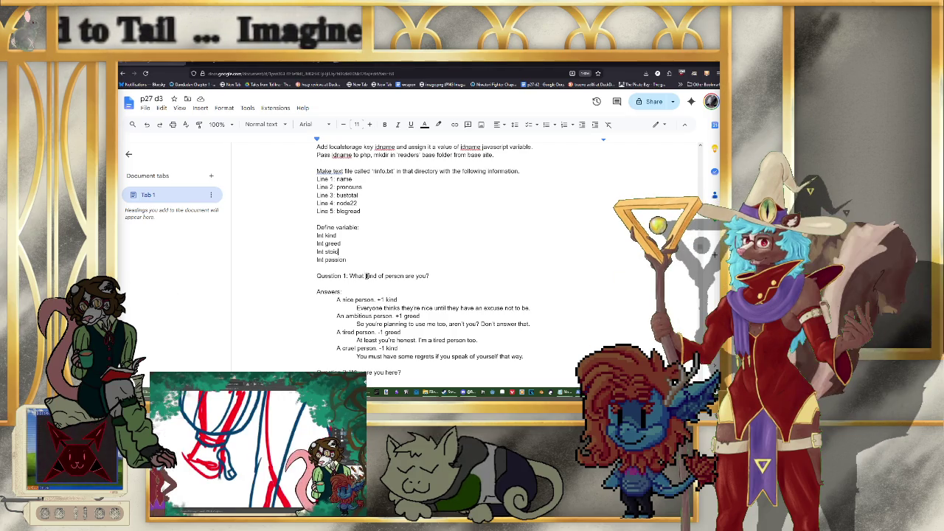
pyautogui.hotkey('alt', 'Tab')
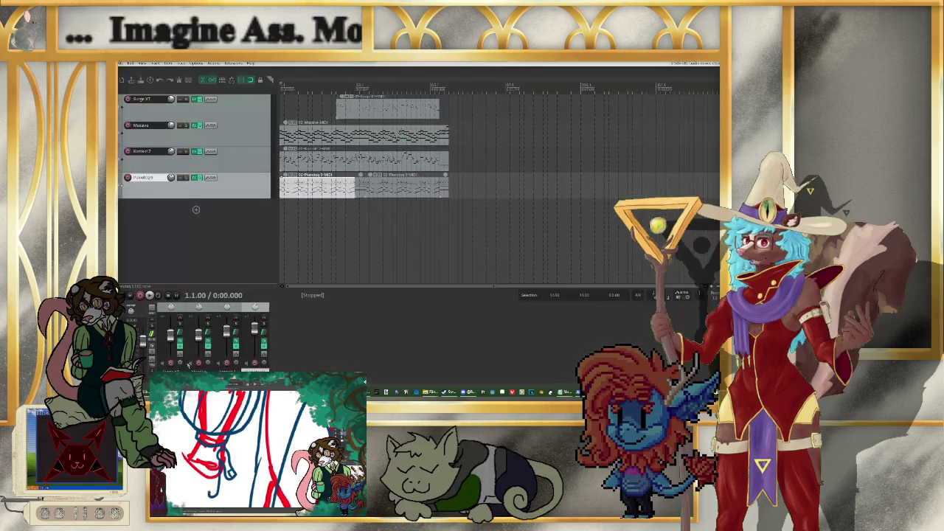
# Step: Start playback of the four-track MIDI project in REAPER, then return to the quiz draft
pyautogui.click(150, 295)
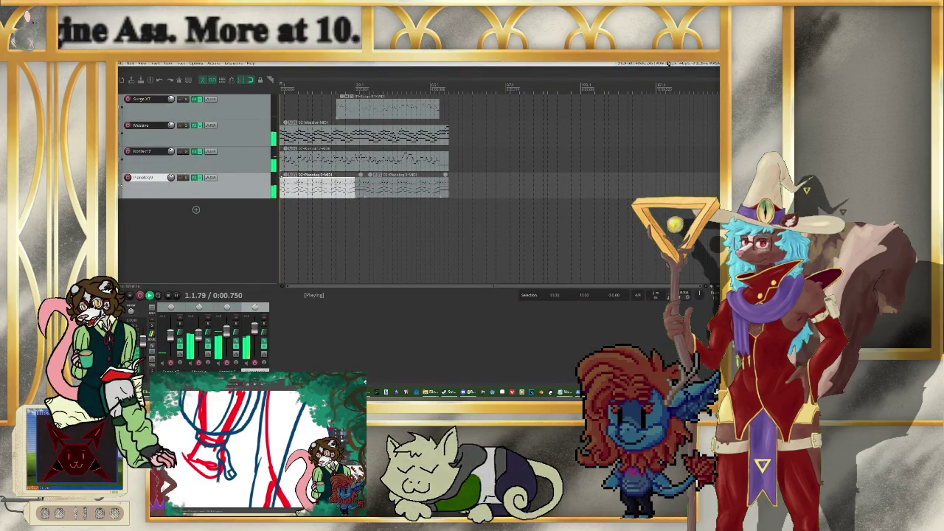
pyautogui.hotkey('alt', 'Tab')
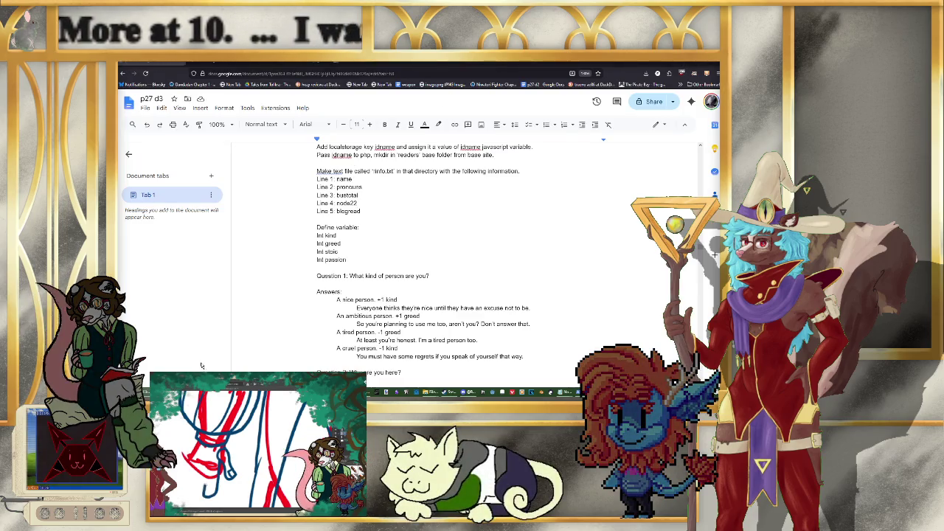
pyautogui.hotkey('alt', 'Tab')
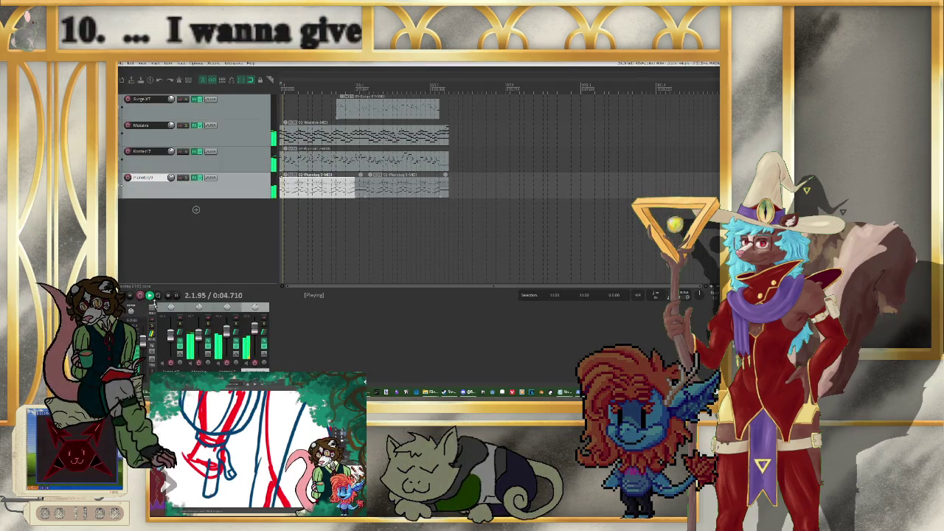
pyautogui.hotkey('alt', 'Tab')
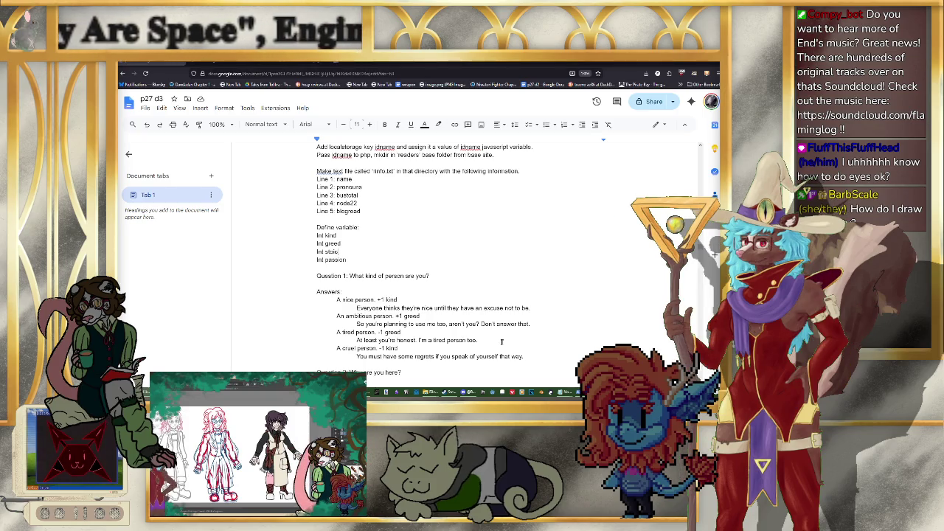
# Step: Tag the first Question 2 answer, about hearing the story, with +1 kind
pyautogui.scroll(-1, 498, 339)
pyautogui.scroll(-3, 498, 339)
pyautogui.scroll(2, 472, 329)
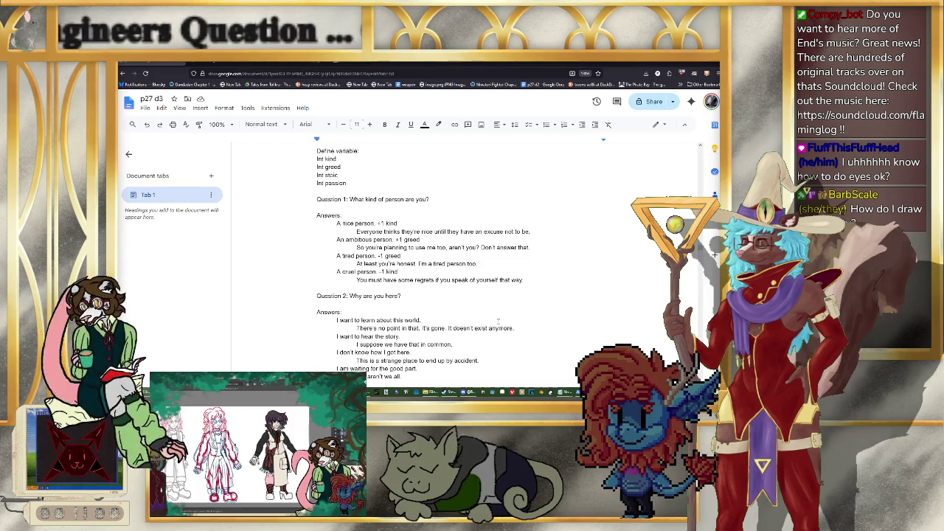
pyautogui.click(502, 322)
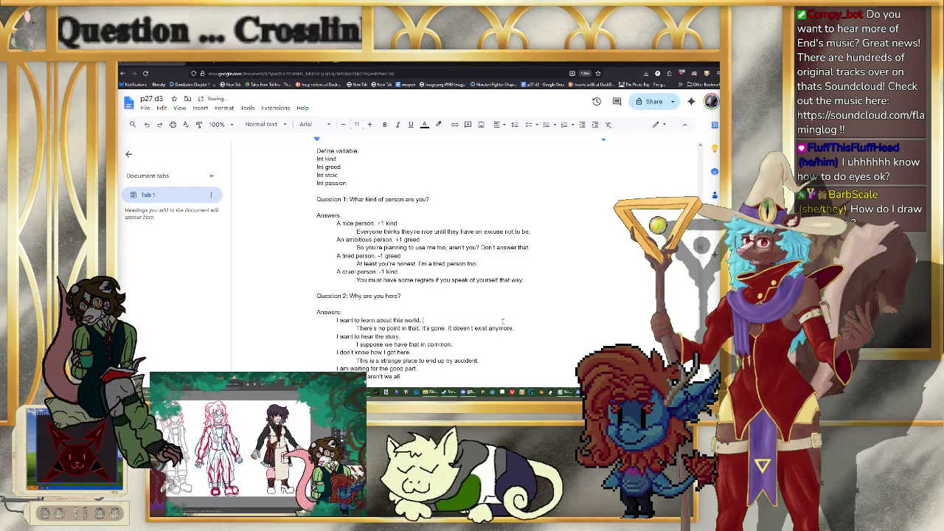
pyautogui.write('+')
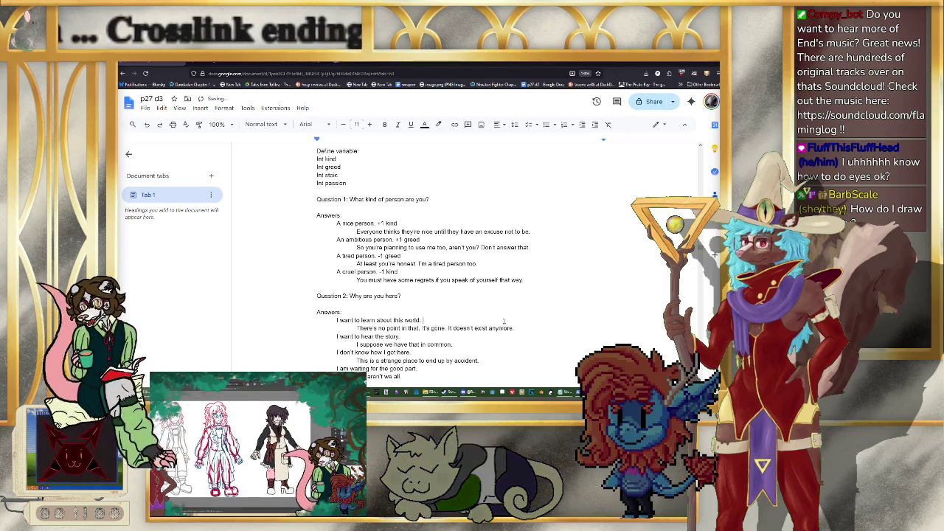
pyautogui.write('1 stoic')
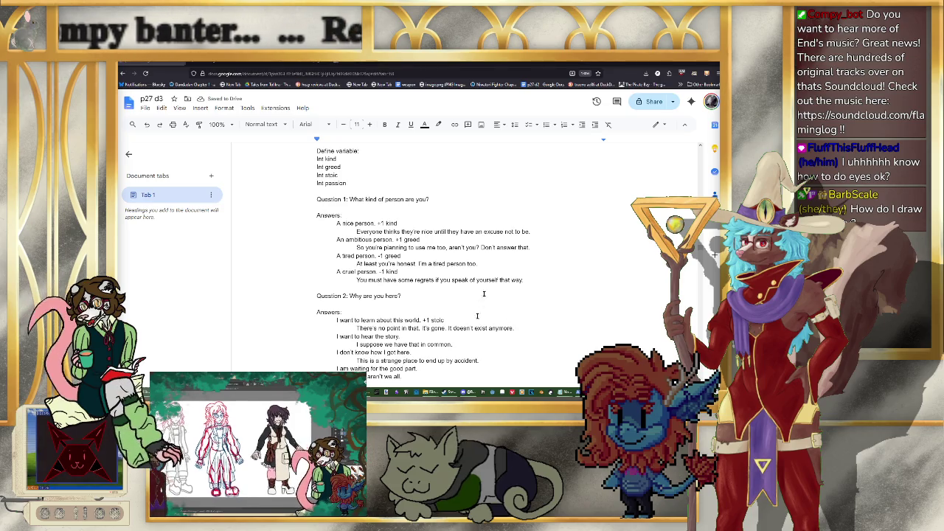
# Step: Tag the waiting-for-the-good-part answer with +1 greed and remove the stray dash
pyautogui.click(460, 367)
pyautogui.write('+')
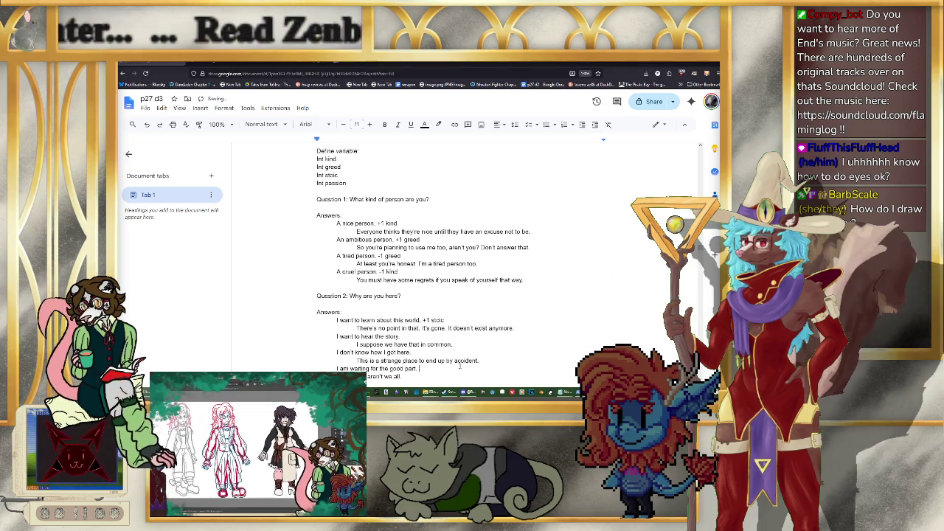
pyautogui.write('1 gre')
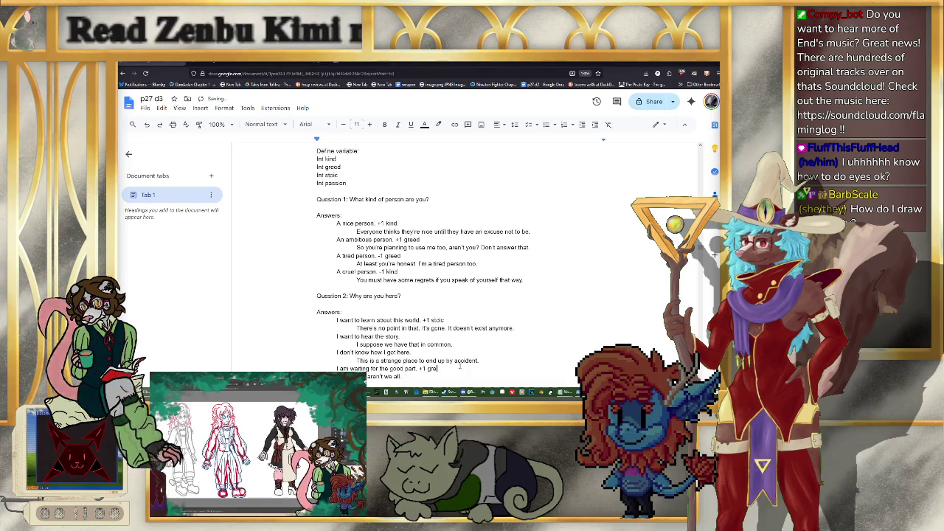
pyautogui.write('ed')
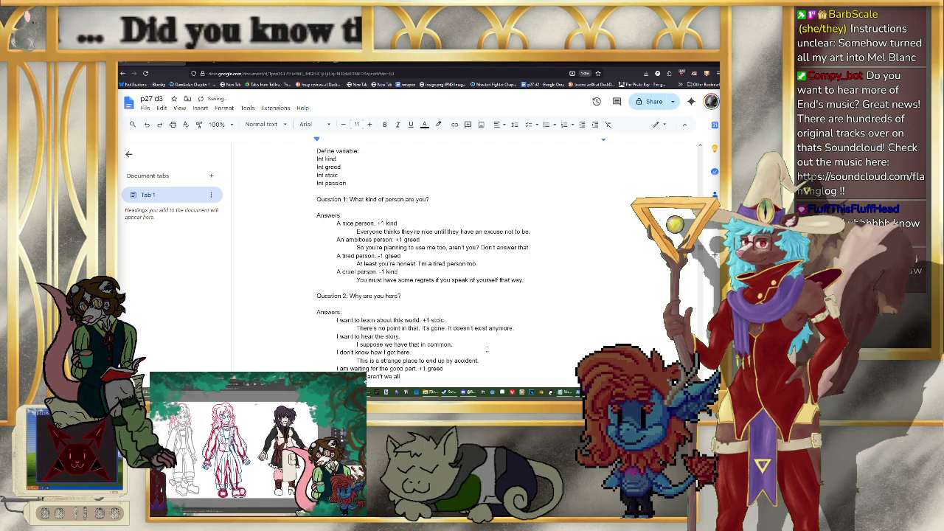
pyautogui.write('1 kind')
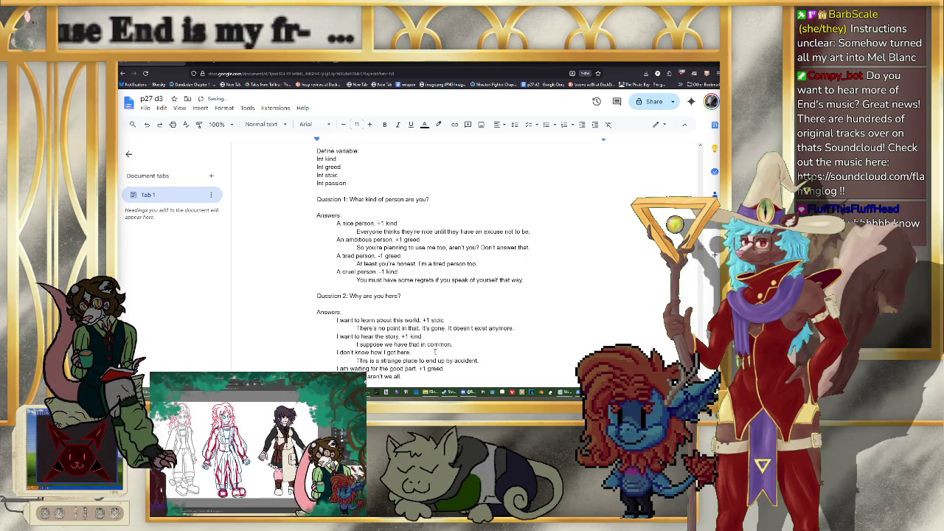
pyautogui.write('-')
pyautogui.press('BackSpace')
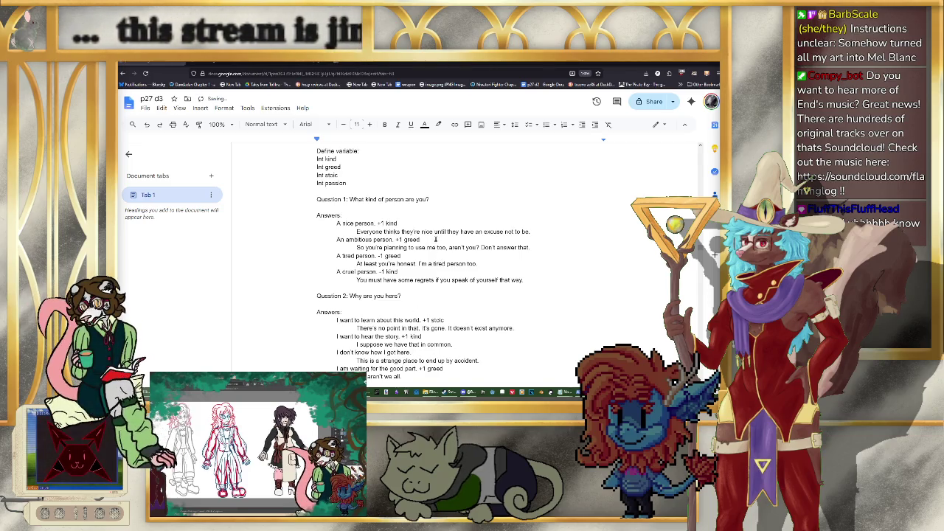
pyautogui.scroll(-1, 436, 239)
pyautogui.scroll(-1, 405, 243)
pyautogui.scroll(-1, 378, 246)
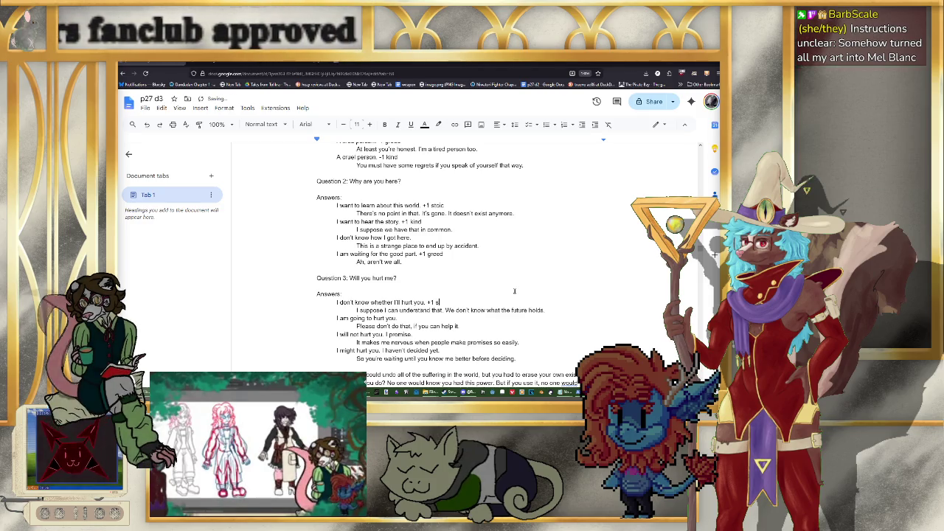
# Step: Add +1 passionate and -1 kind tags to Question 3 answers, fixing the misspelled stat name
pyautogui.press('BackSpace')
pyautogui.press('BackSpace')
pyautogui.write('psssionate')
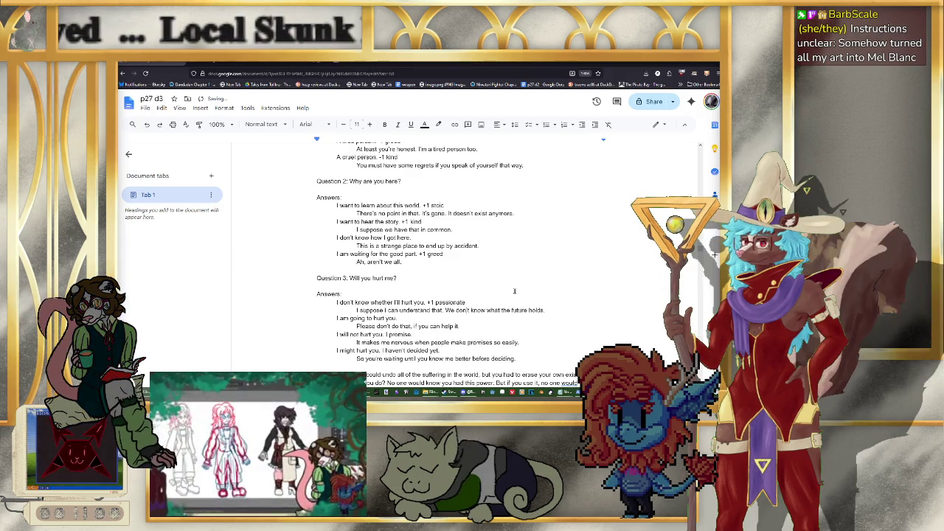
pyautogui.write('-1 kind')
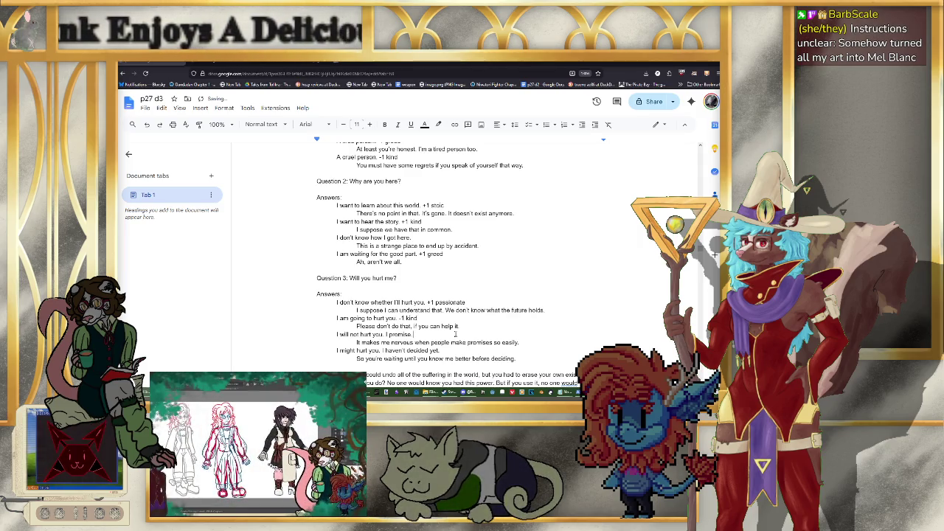
pyautogui.write(' +1 kind')
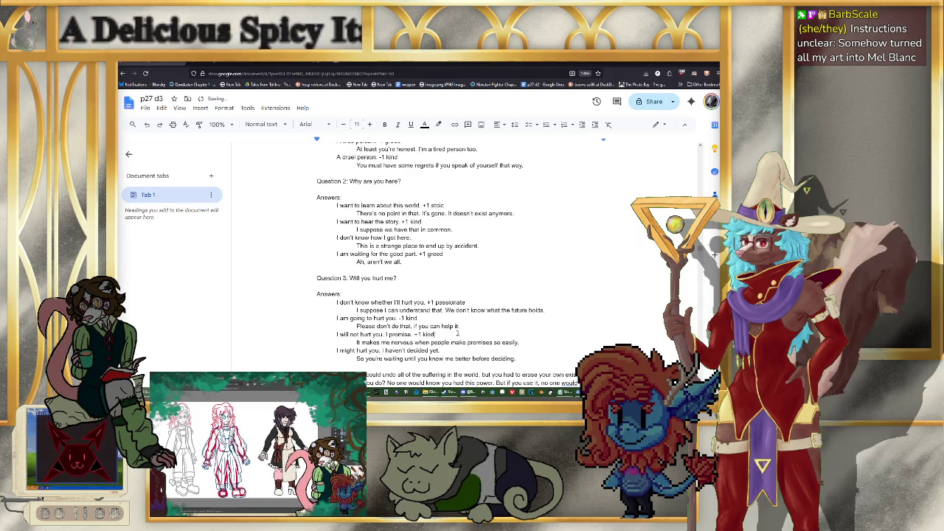
pyautogui.scroll(3, 457, 334)
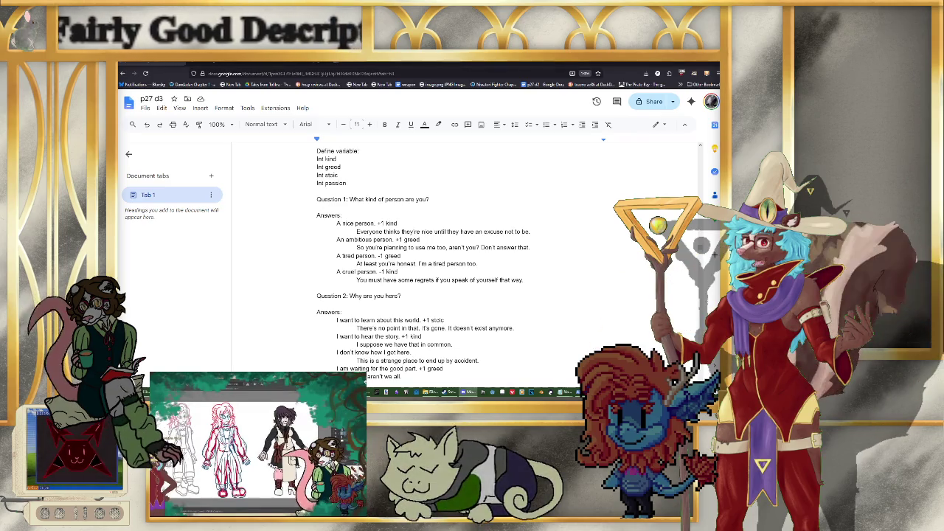
pyautogui.hotkey('alt', 'Tab')
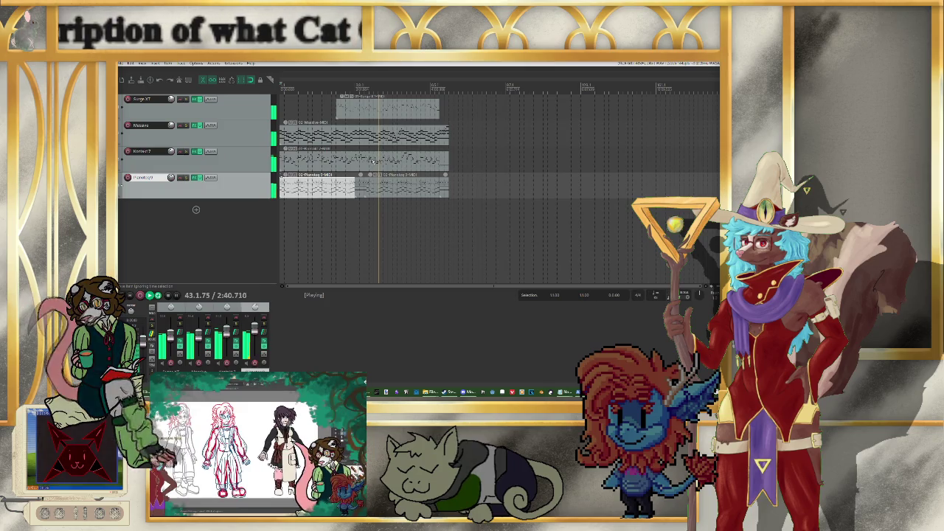
# Step: View a MIDI item's notes in the piano roll, then stop playback and close the editor
pyautogui.doubleClick(356, 188)
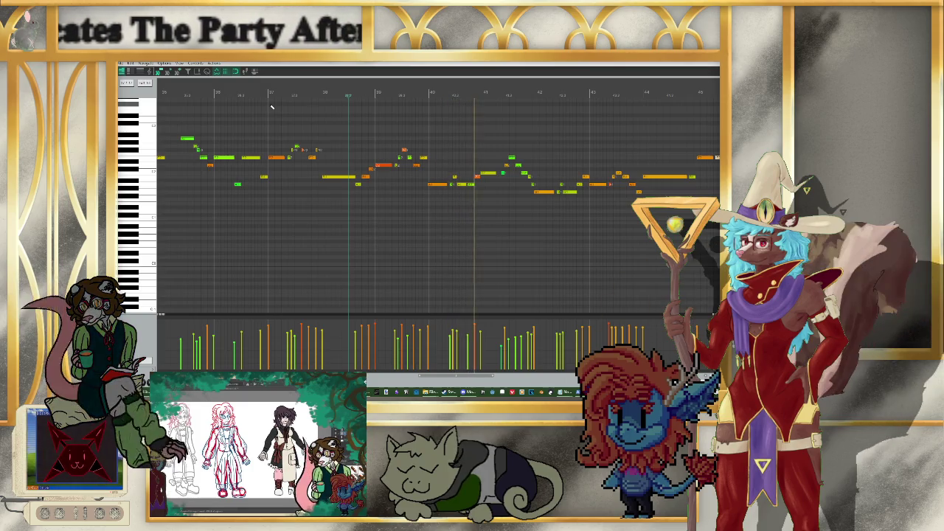
pyautogui.press('space')
pyautogui.press('Escape')
# Step: Open the top track's MIDI item and scroll through its notes in the piano roll
pyautogui.click(419, 113)
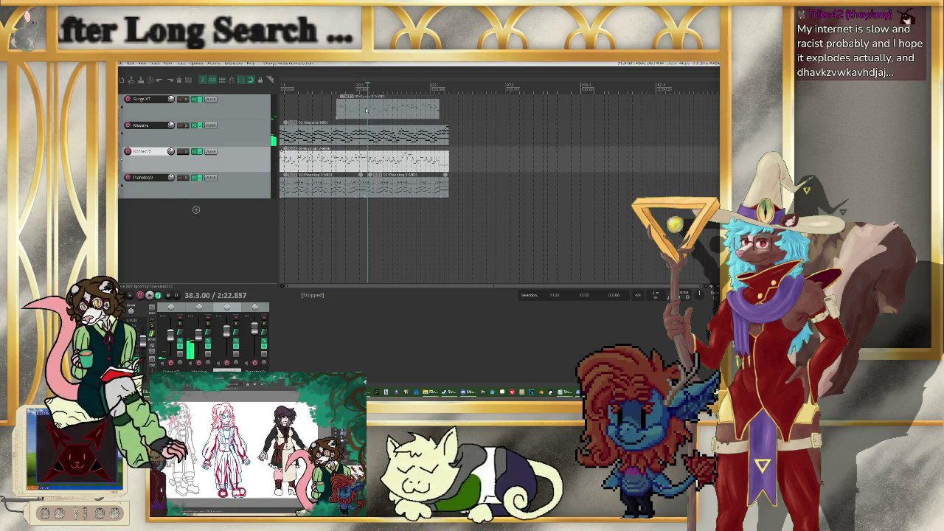
pyautogui.click(366, 109)
pyautogui.doubleClick(366, 109)
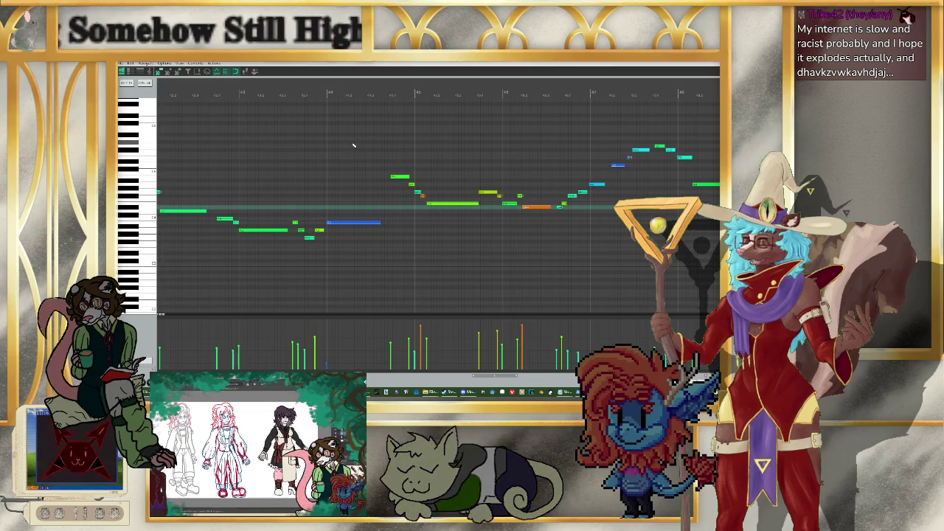
pyautogui.scroll(-3, 354, 148)
pyautogui.scroll(-3, 347, 137)
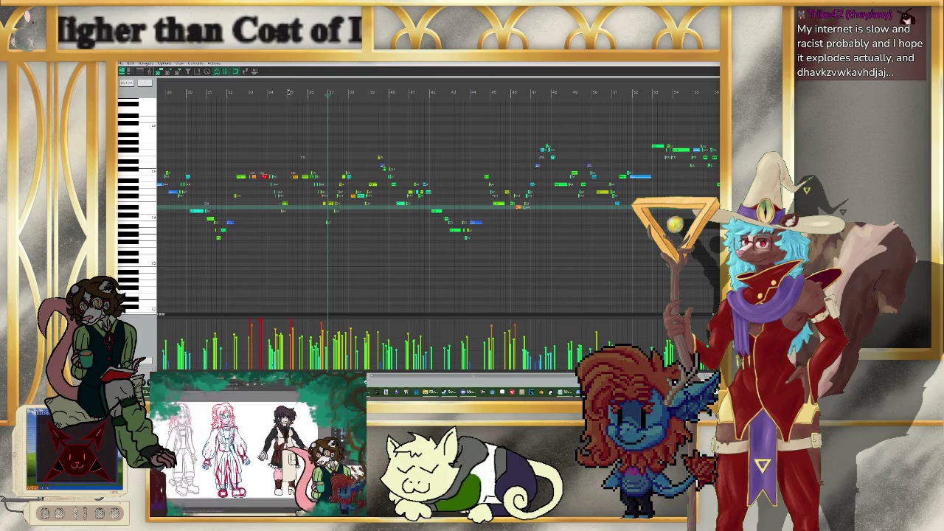
pyautogui.scroll(1, 332, 179)
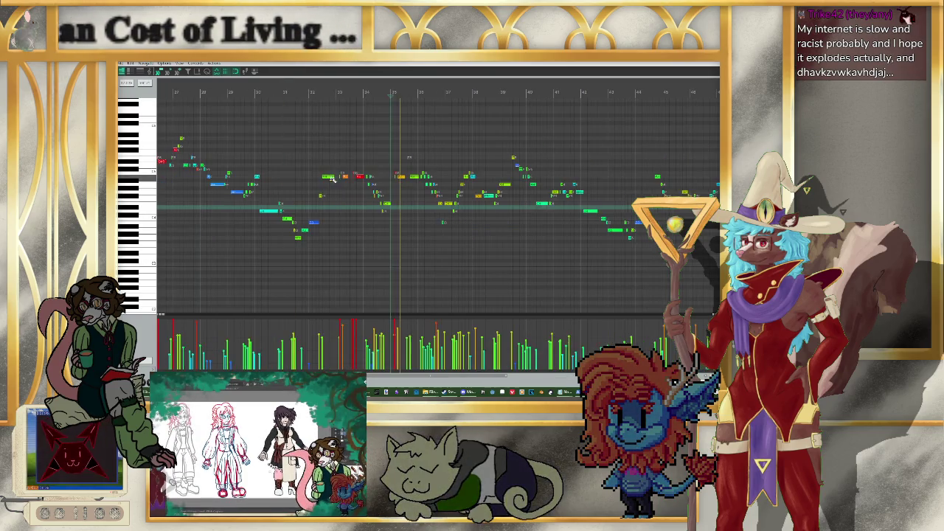
pyautogui.scroll(1, 347, 184)
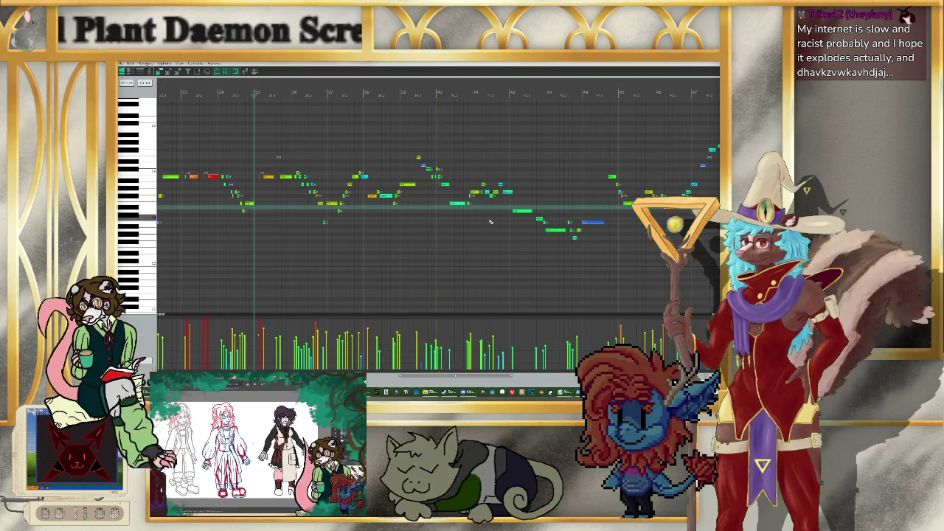
# Step: Finish browsing the top track's notes and return to the 'p27 d3' quiz draft
pyautogui.keyDown('ctrl'); pyautogui.scroll(-2, 435, 216); pyautogui.keyUp('ctrl')
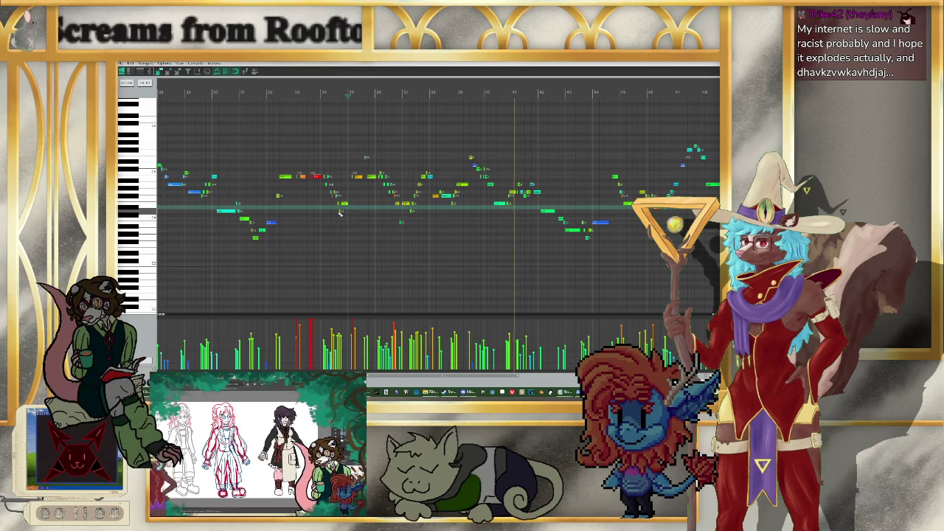
pyautogui.hscroll(3, 361, 215)
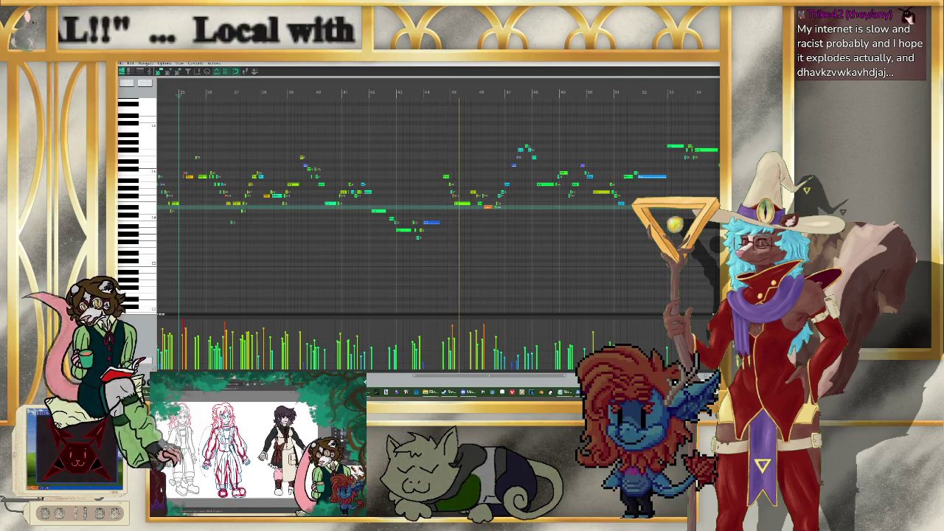
pyautogui.hotkey('alt', 'Tab')
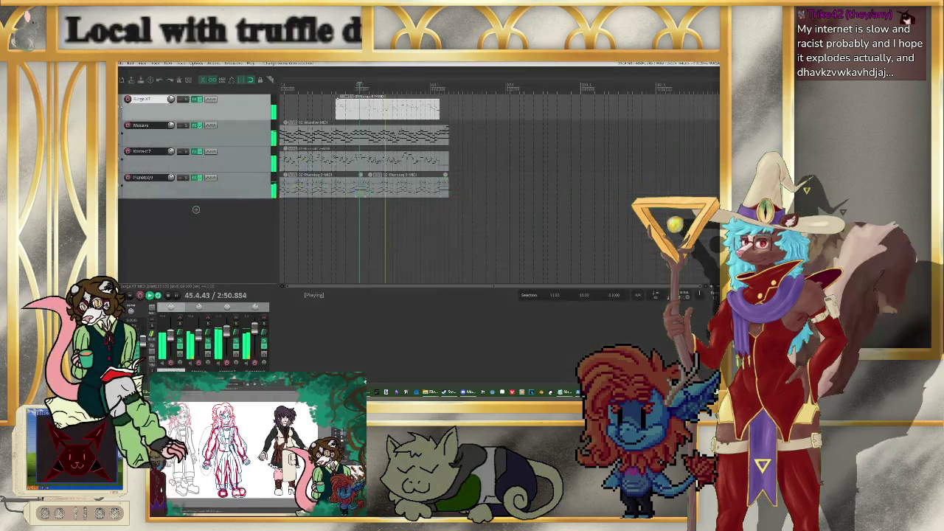
pyautogui.hotkey('alt', 'Tab')
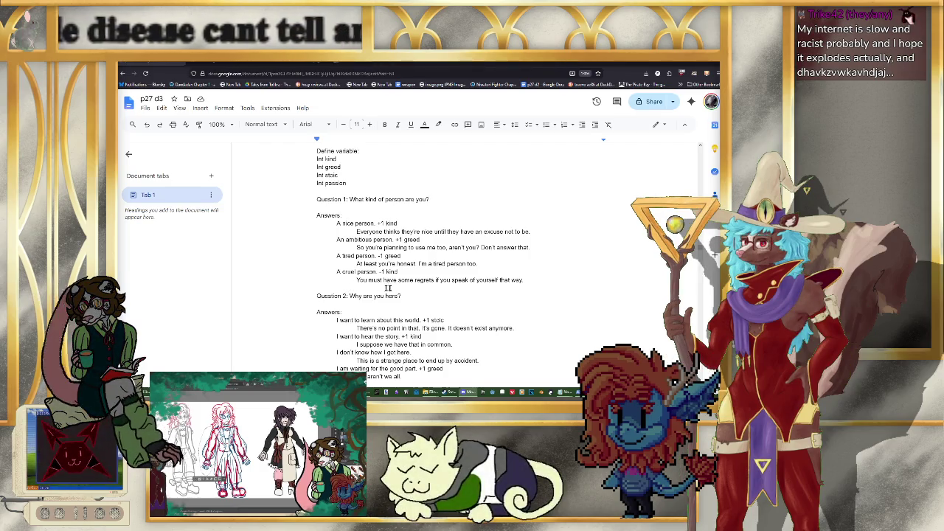
# Step: Tag the No hesitation answer in Question 4 with +1 kind
pyautogui.scroll(-1, 388, 287)
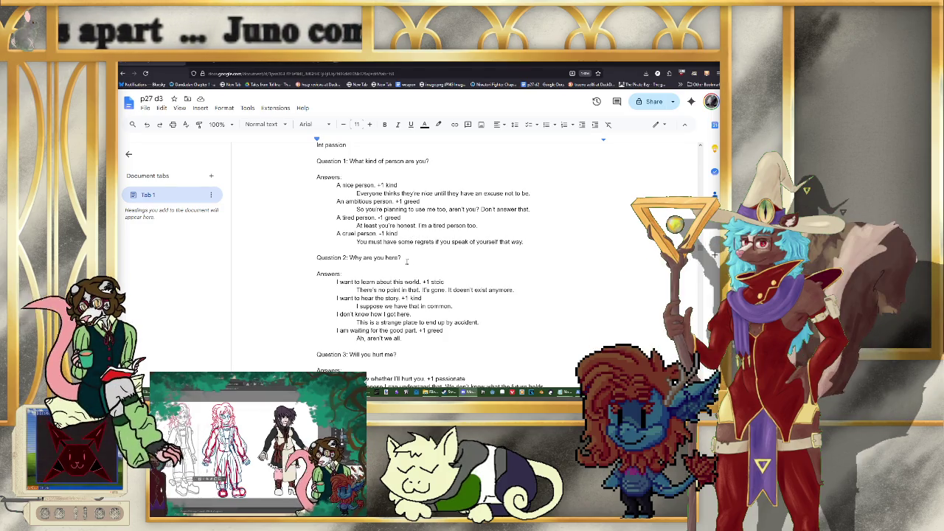
pyautogui.scroll(-3, 485, 298)
pyautogui.scroll(4, 452, 273)
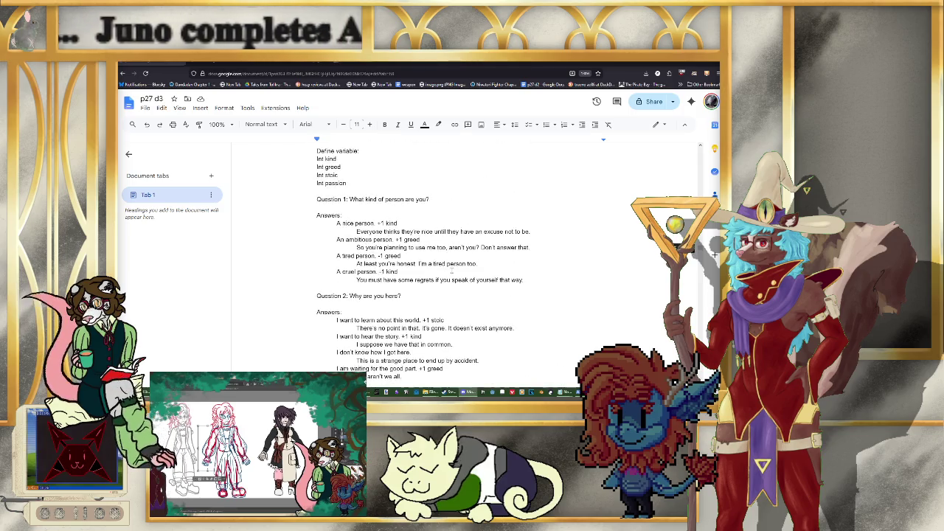
pyautogui.scroll(-4, 451, 271)
pyautogui.scroll(-4, 464, 256)
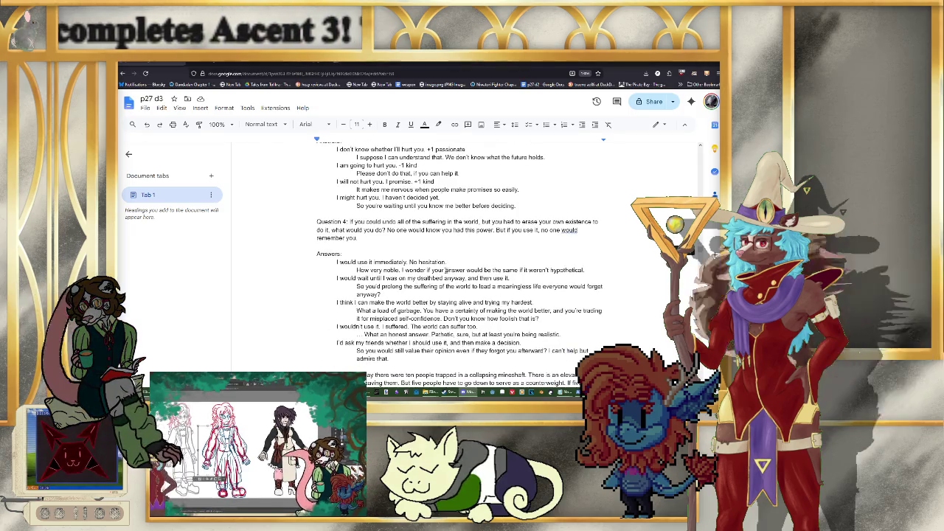
pyautogui.click(461, 262)
pyautogui.scroll(1, 474, 263)
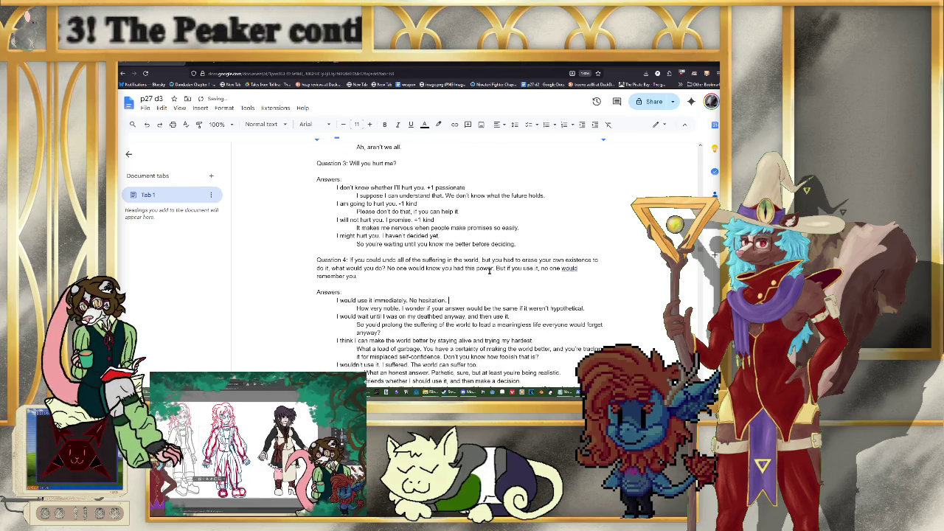
pyautogui.write('+1 kind')
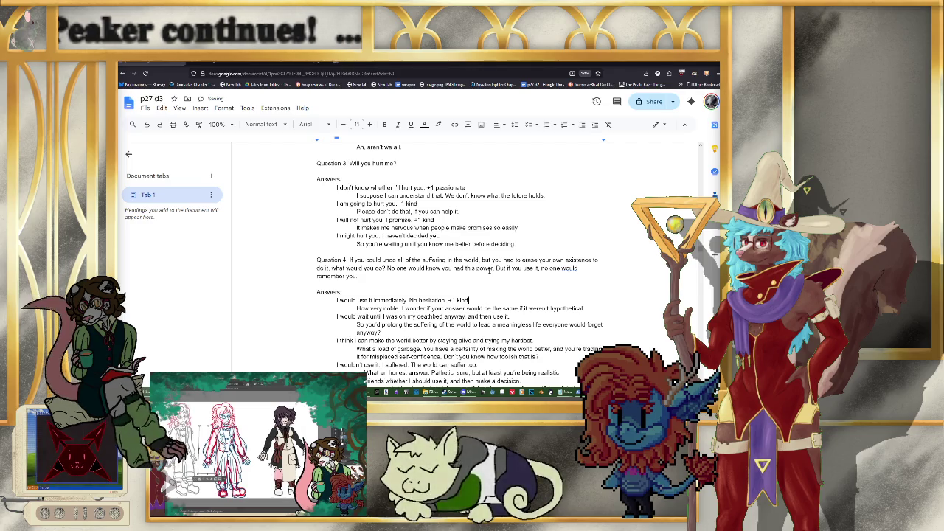
# Step: Add a +1 stat tag after the deathbed answer in Question 4
pyautogui.click(548, 316)
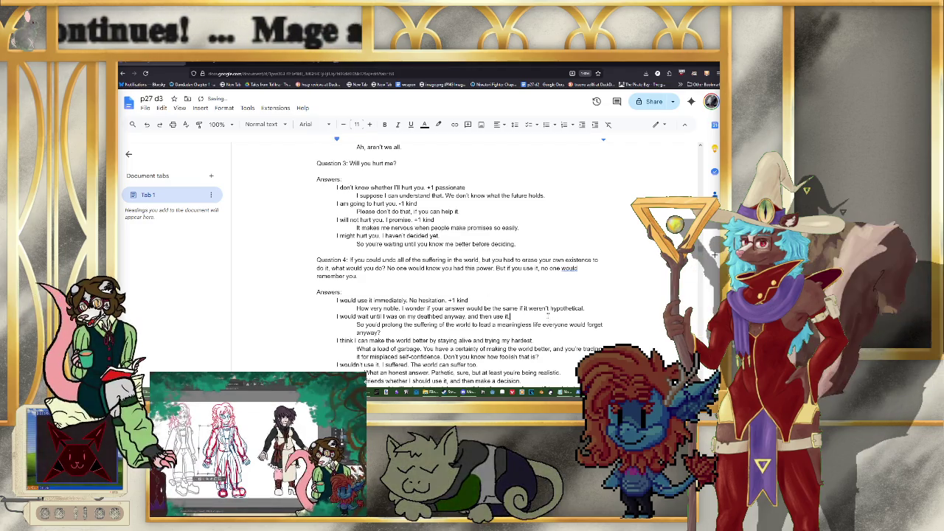
pyautogui.write(' +1 greed')
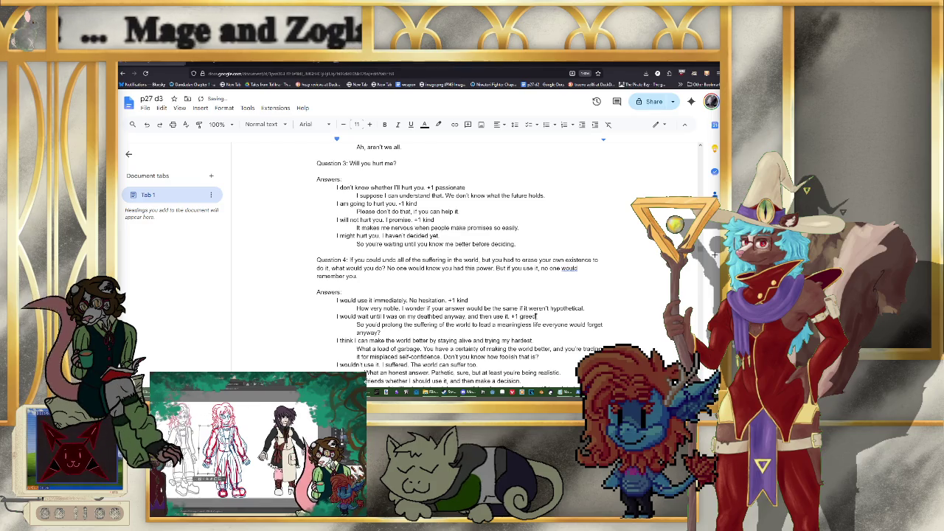
pyautogui.scroll(2, 524, 322)
pyautogui.scroll(3, 527, 331)
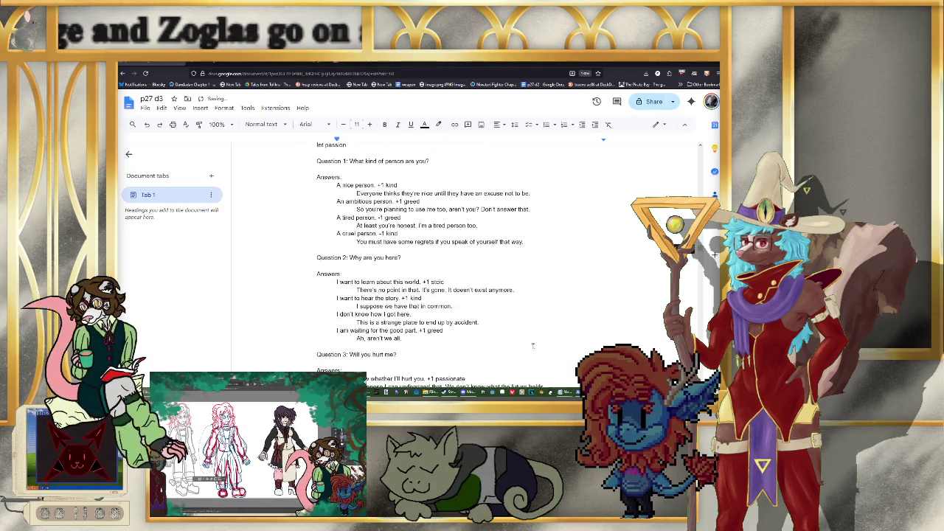
pyautogui.scroll(2, 533, 345)
pyautogui.scroll(-3, 530, 341)
pyautogui.scroll(-4, 542, 310)
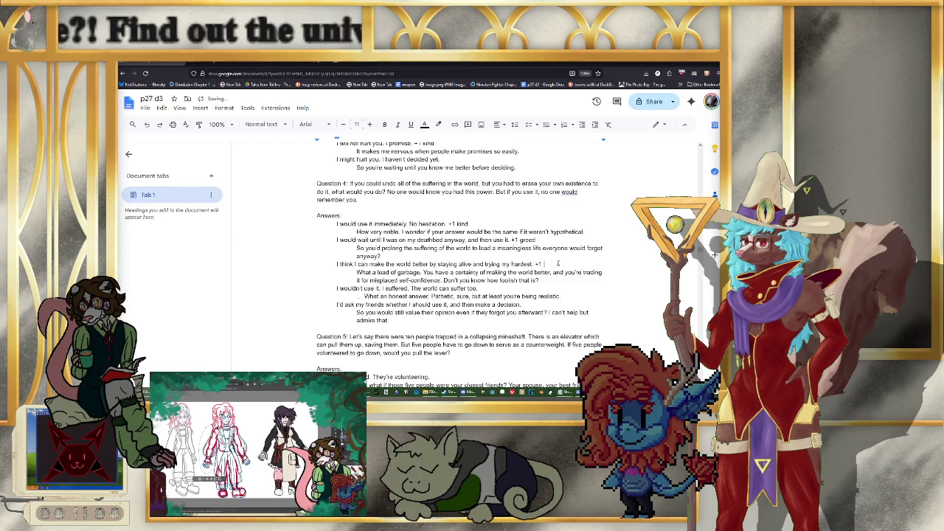
pyautogui.write('passion')
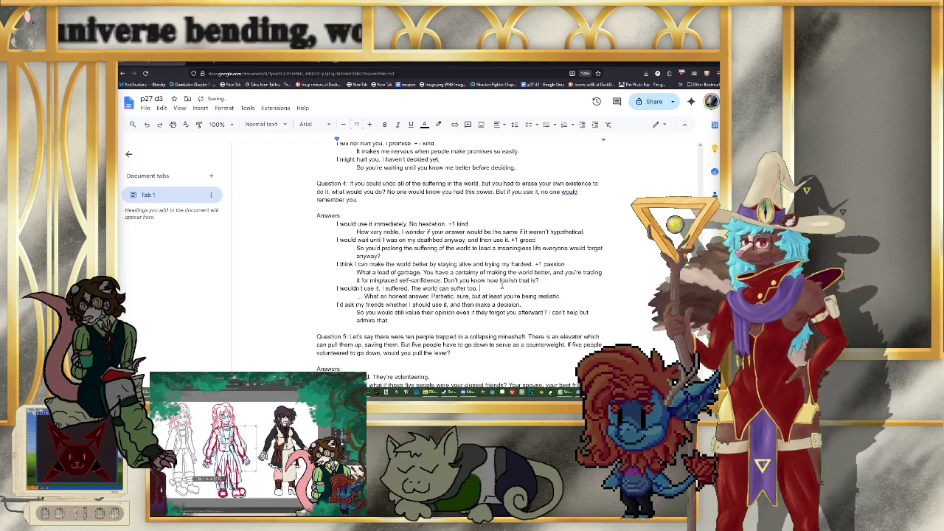
pyautogui.write(' -1 kind')
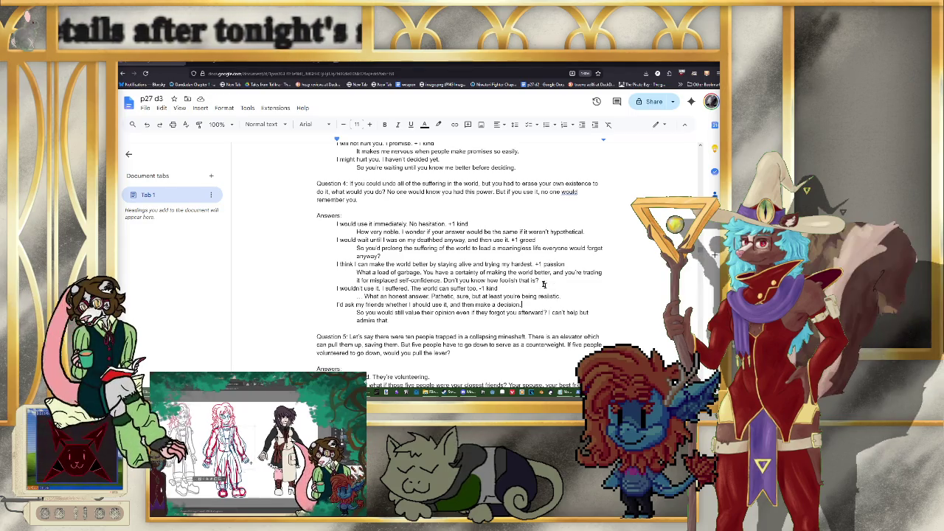
# Step: Change the deathbed answer's greed tag to stoic
pyautogui.doubleClick(529, 240)
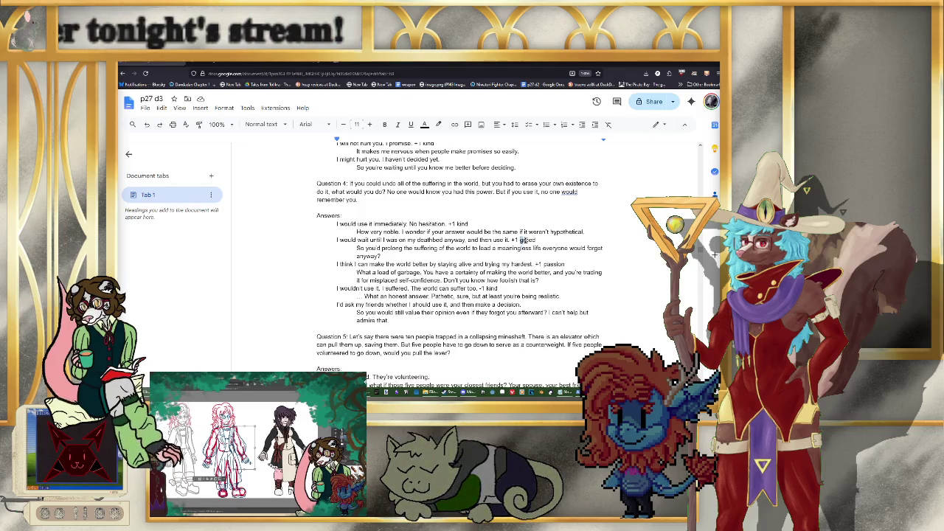
pyautogui.write('stoic')
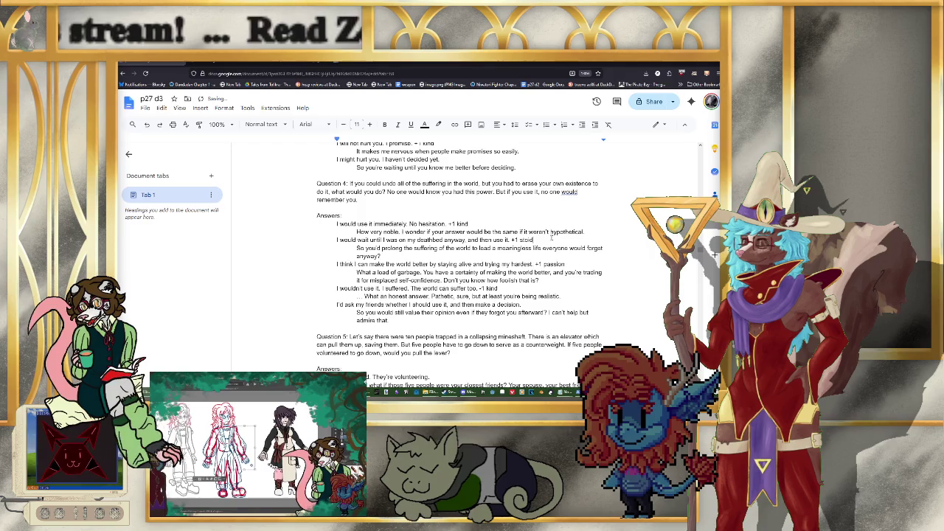
pyautogui.press('BackSpace')
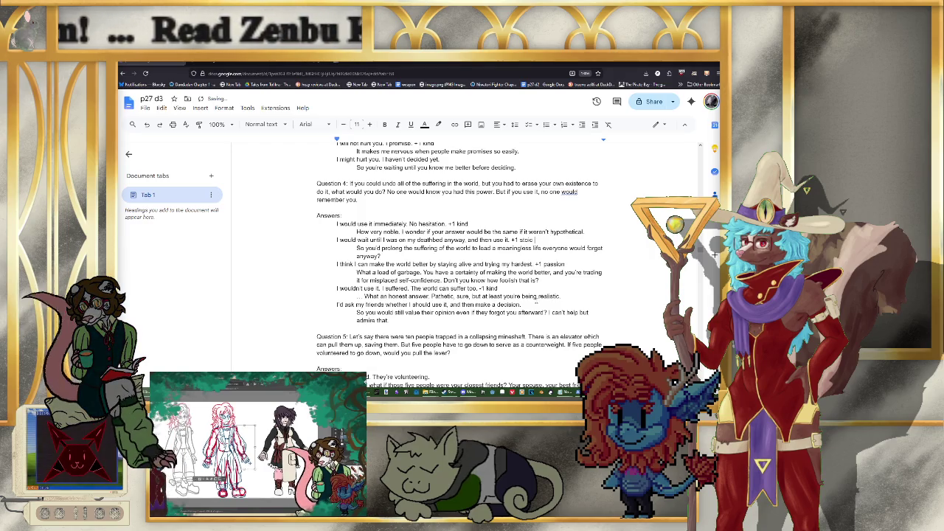
# Step: Tag the ask-my-friends answer with -1 greed
pyautogui.click(536, 303)
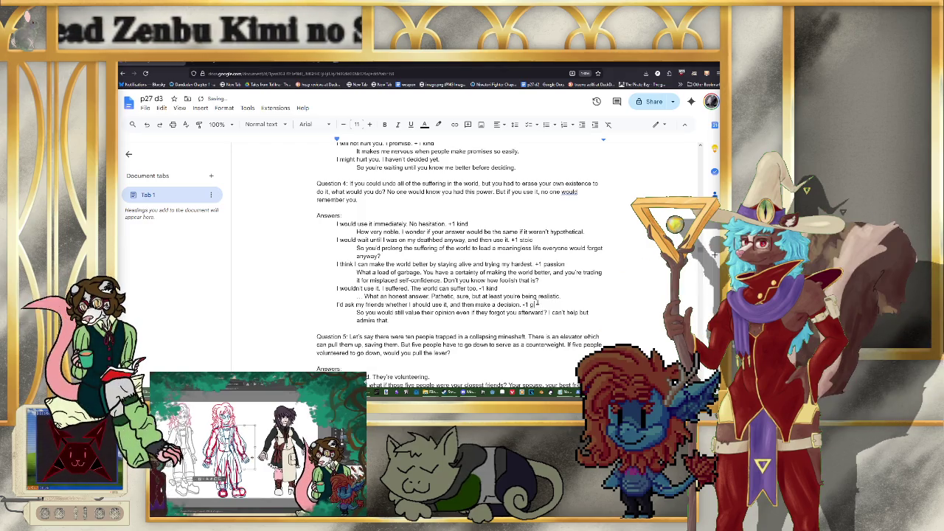
pyautogui.write('reed')
pyautogui.scroll(-2, 479, 251)
pyautogui.scroll(-3, 457, 232)
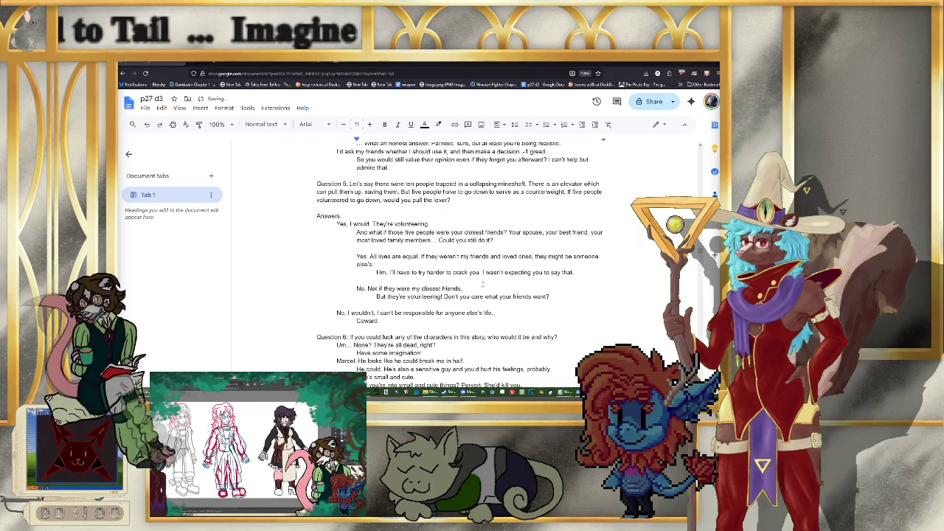
# Step: Complete the +1 passion tag and add +1 stoic after the all-lives-are-equal answer
pyautogui.write('Ission')
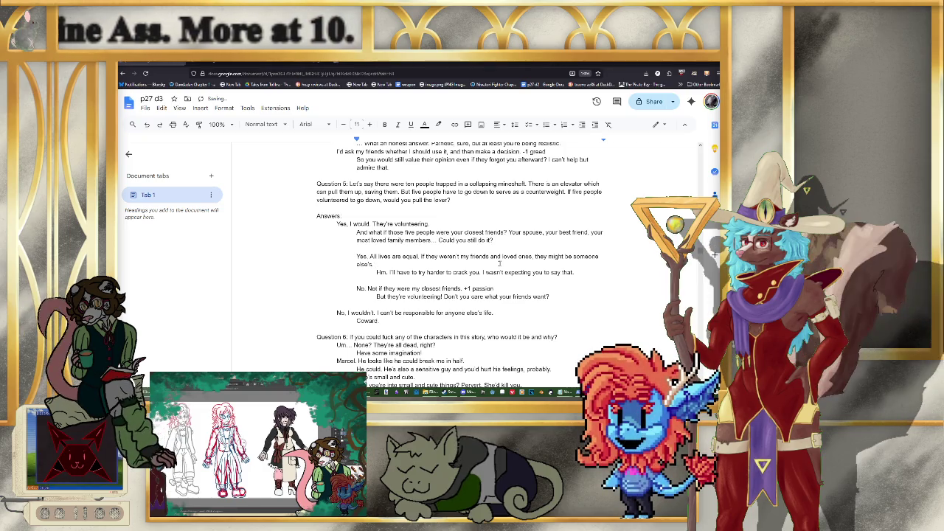
pyautogui.click(500, 264)
pyautogui.write('+1 stoic')
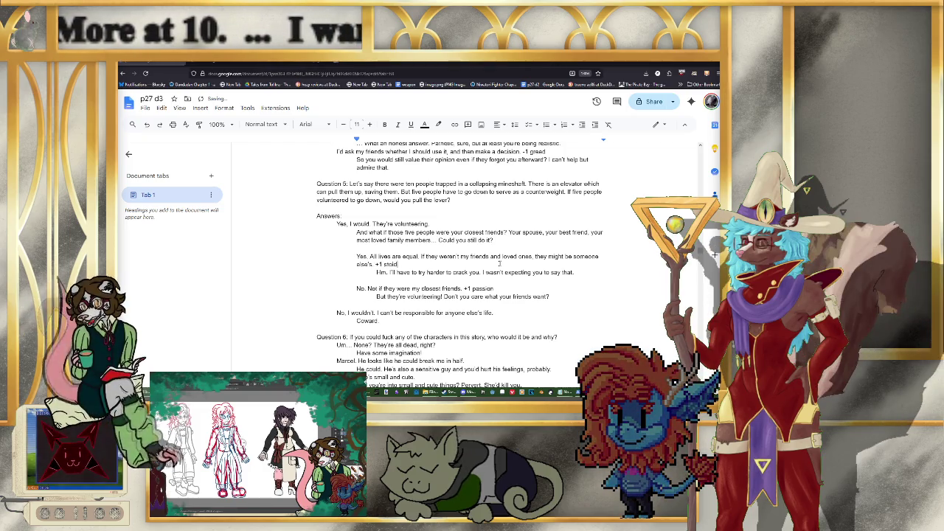
# Step: Tag the refusal answer in Question 5 with -1 greed
pyautogui.click(537, 312)
pyautogui.write('-1')
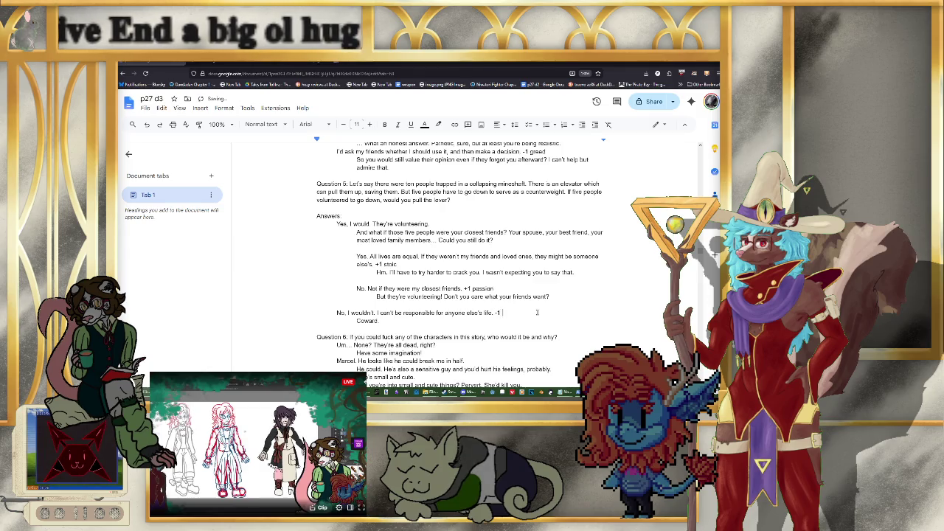
pyautogui.write('greed')
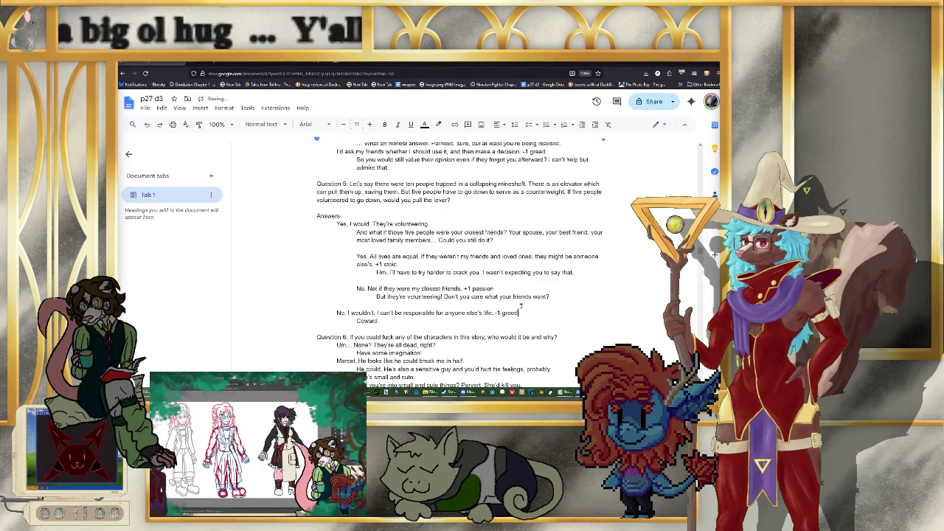
pyautogui.scroll(-2, 516, 298)
pyautogui.scroll(-1, 509, 280)
pyautogui.scroll(-1, 502, 262)
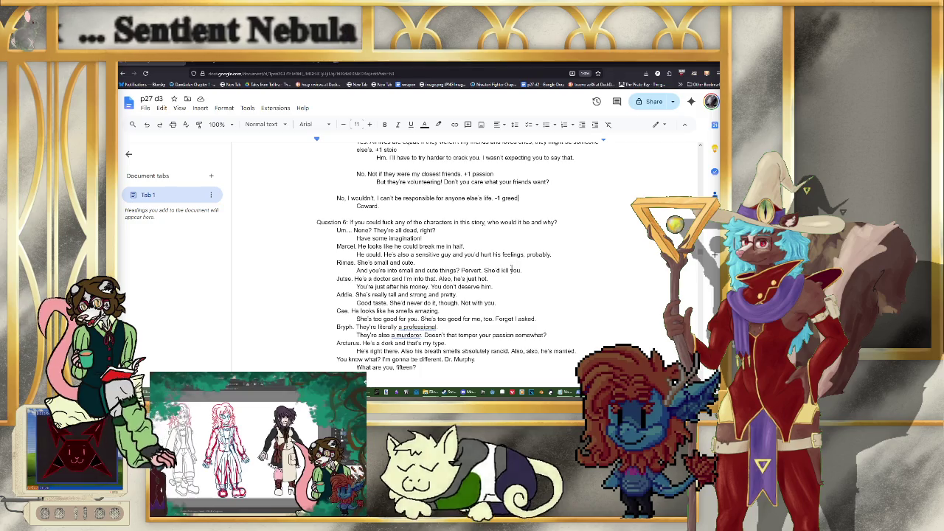
pyautogui.scroll(5, 513, 264)
pyautogui.scroll(-4, 510, 270)
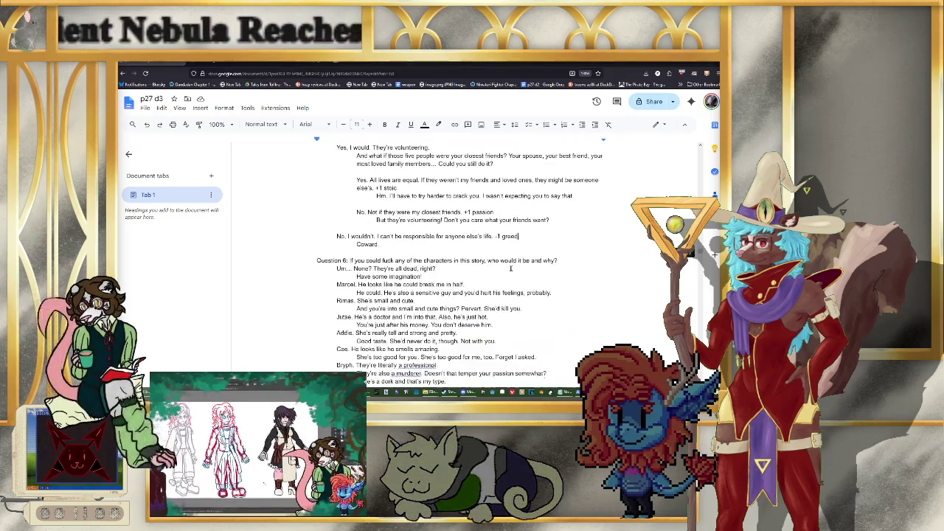
pyautogui.scroll(-1, 510, 268)
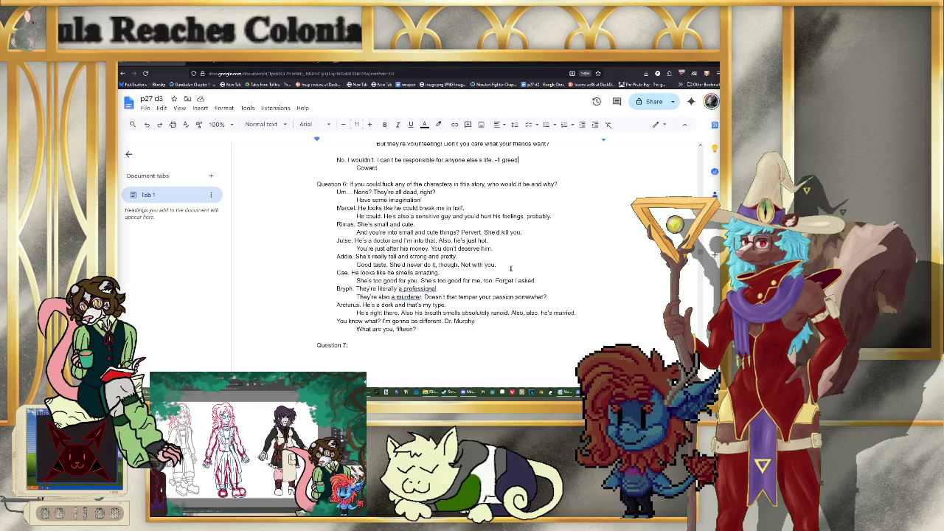
pyautogui.scroll(4, 510, 269)
pyautogui.scroll(4, 510, 269)
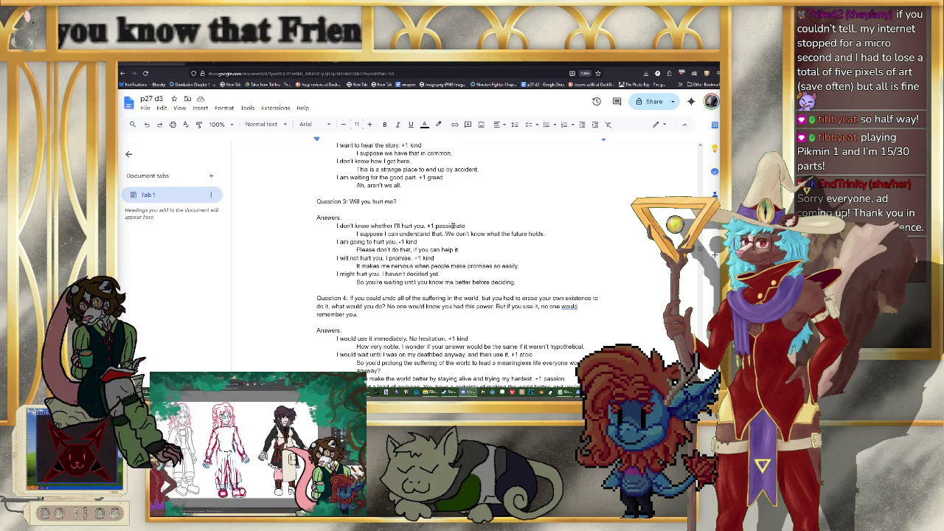
pyautogui.scroll(-2, 437, 227)
pyautogui.scroll(-3, 480, 236)
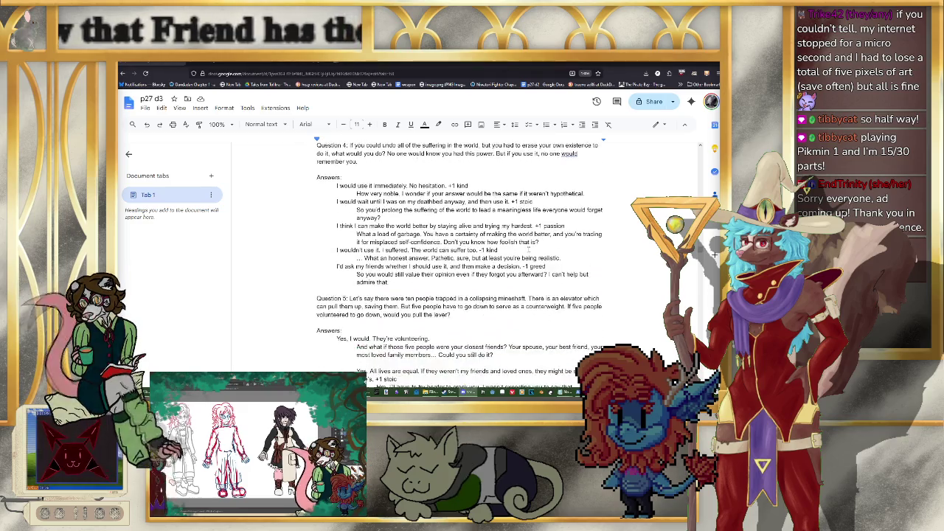
pyautogui.scroll(-2, 479, 236)
pyautogui.scroll(-1, 428, 214)
pyautogui.scroll(-2, 369, 192)
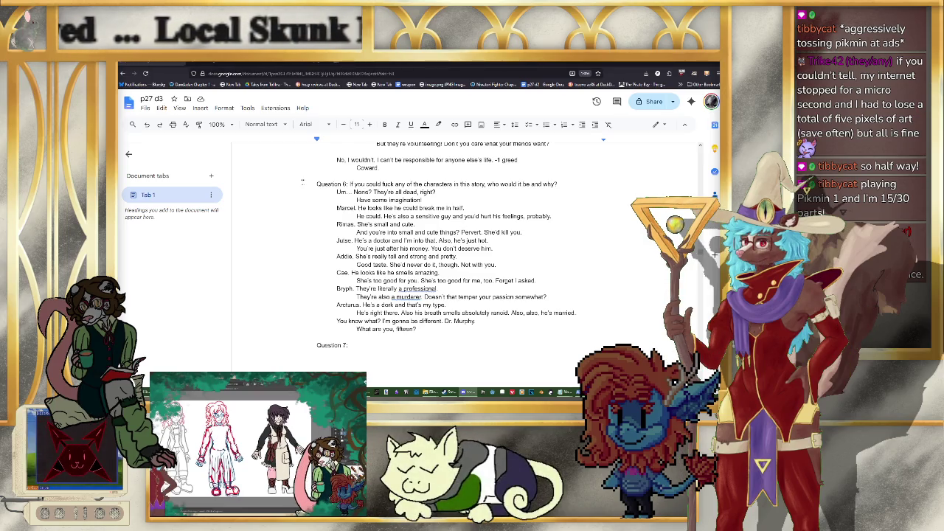
pyautogui.click(145, 108)
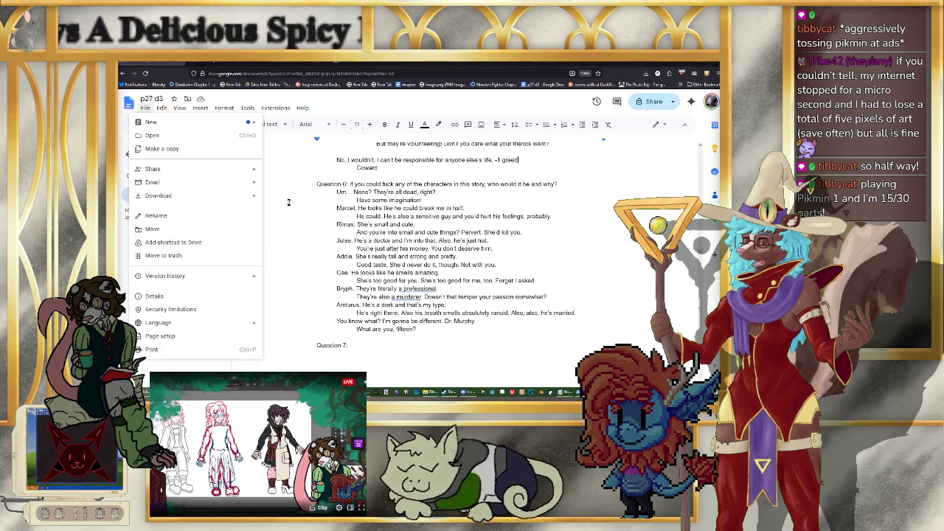
pyautogui.click(307, 259)
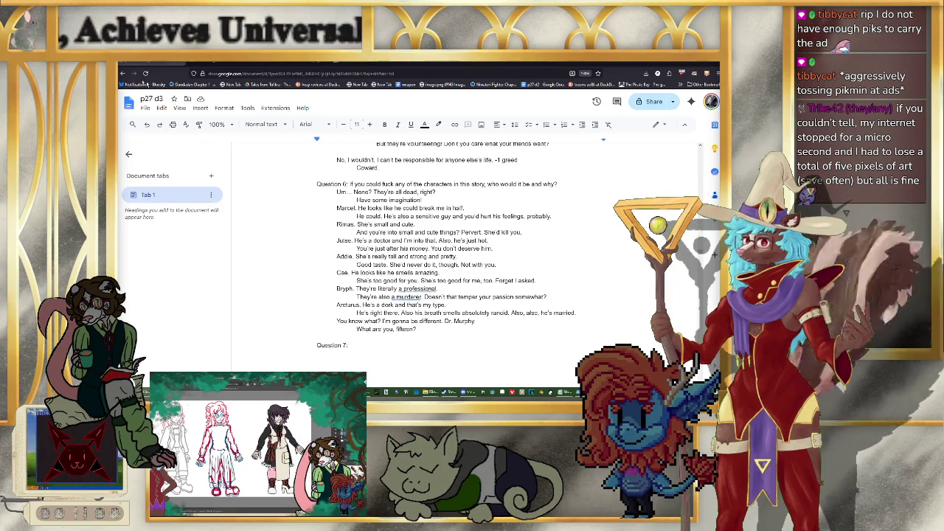
pyautogui.click(157, 99)
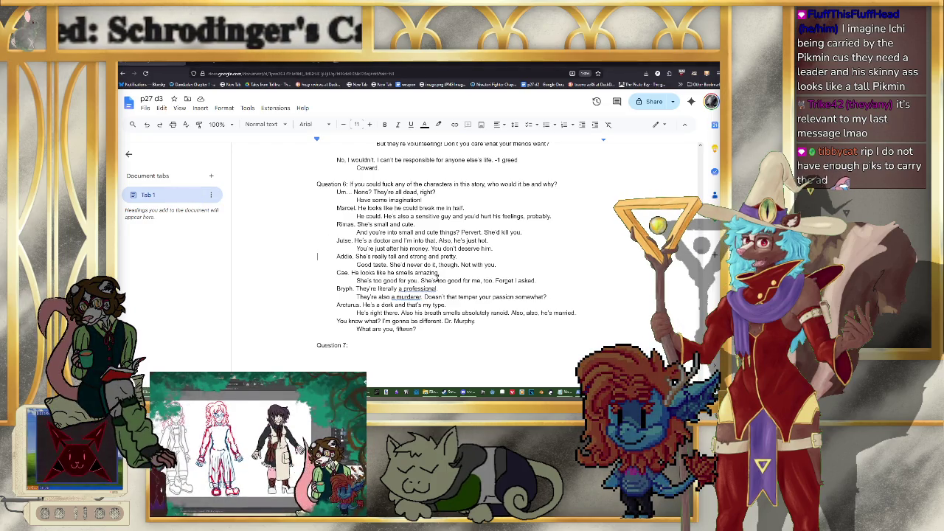
# Step: Paste the HTML script block starting [offset 12] under Question 7
pyautogui.hotkey('ctrl', 'v')
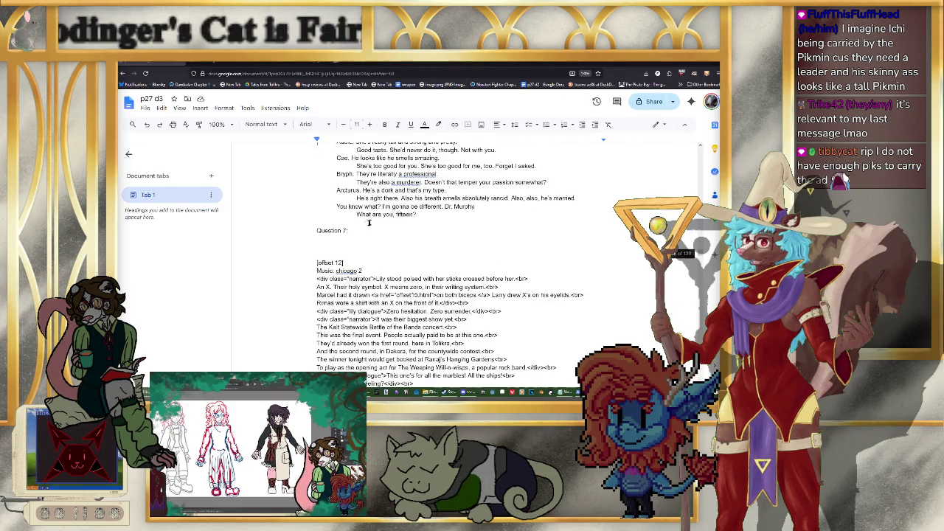
pyautogui.scroll(3, 451, 240)
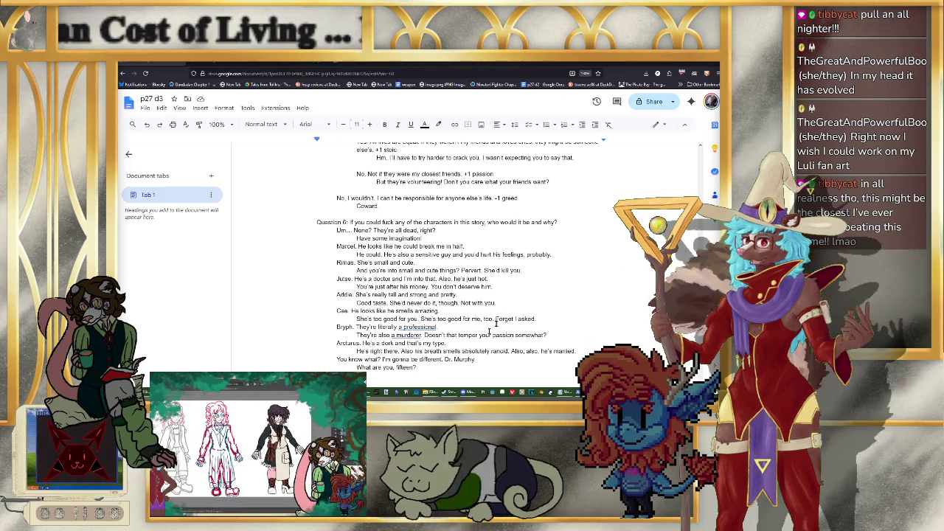
pyautogui.scroll(-4, 440, 279)
# Step: Insert a blank line after 'Int passion' in the Define variable list
pyautogui.scroll(2, 440, 279)
pyautogui.scroll(3, 479, 288)
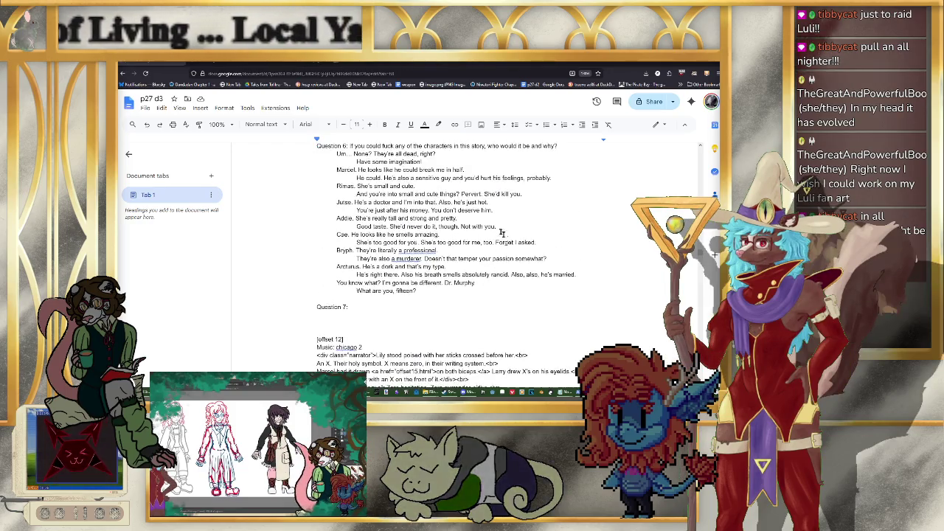
pyautogui.scroll(3, 521, 293)
pyautogui.scroll(5, 516, 291)
pyautogui.scroll(4, 494, 284)
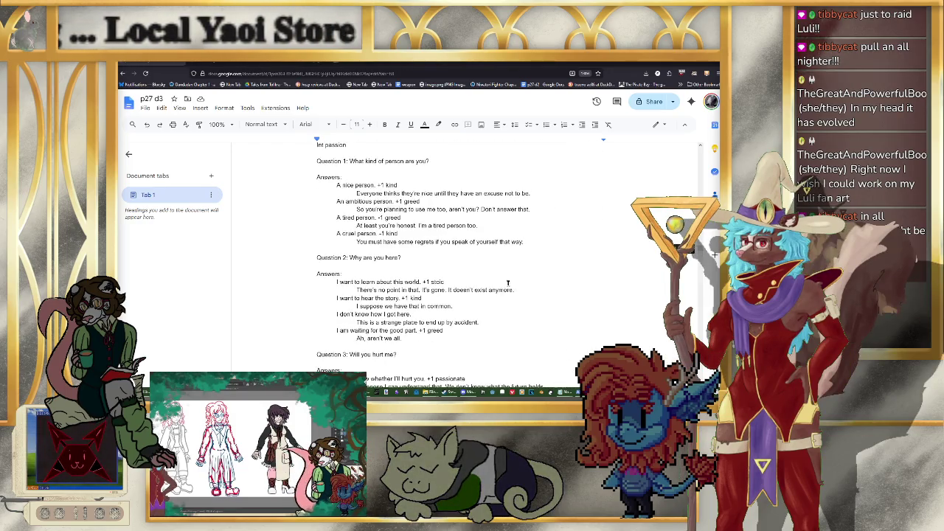
pyautogui.scroll(4, 472, 274)
pyautogui.scroll(3, 451, 266)
pyautogui.scroll(-1, 443, 273)
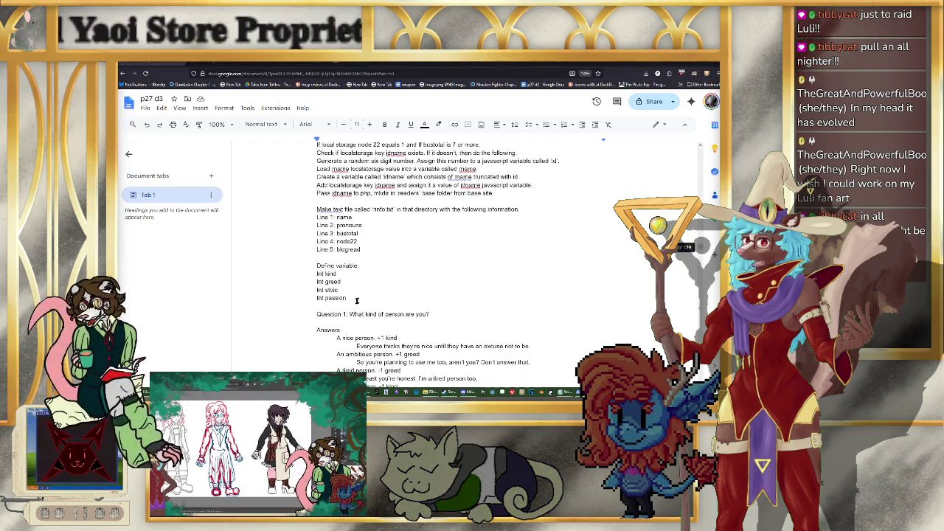
pyautogui.press('Return')
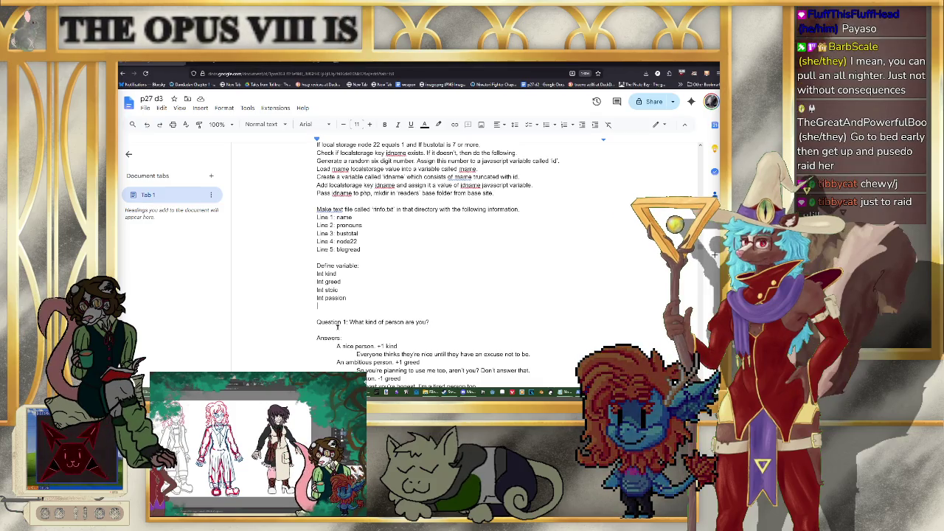
pyautogui.scroll(-1, 336, 324)
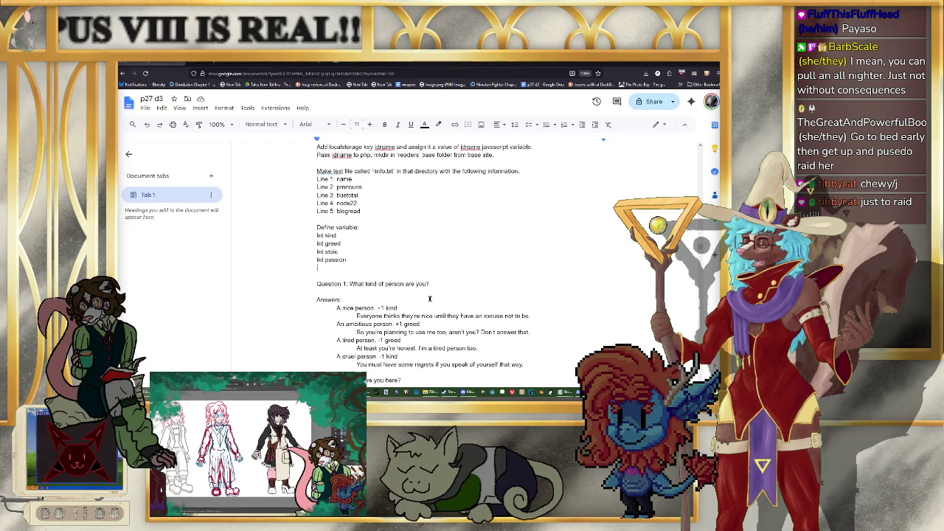
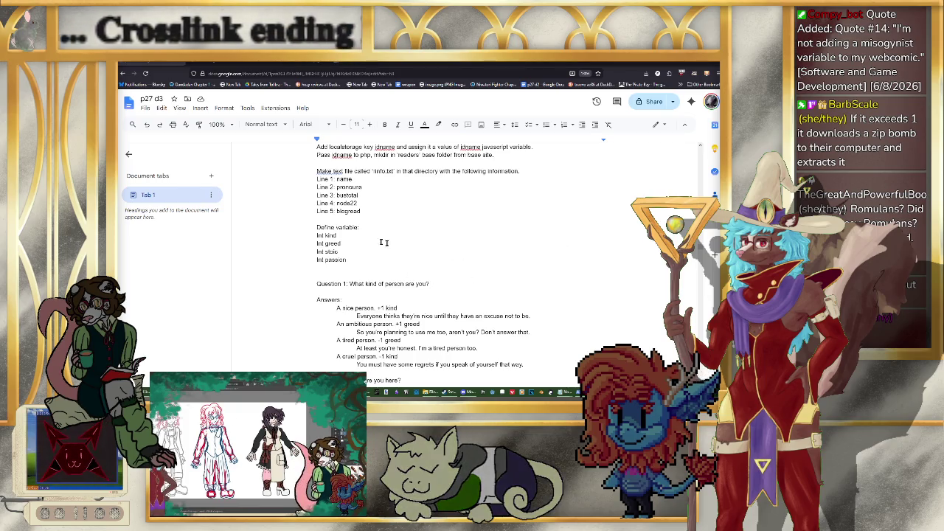
# Step: Scroll through the script to find Question 6's Dr. Murphy answer and its reply
pyautogui.scroll(2, 531, 284)
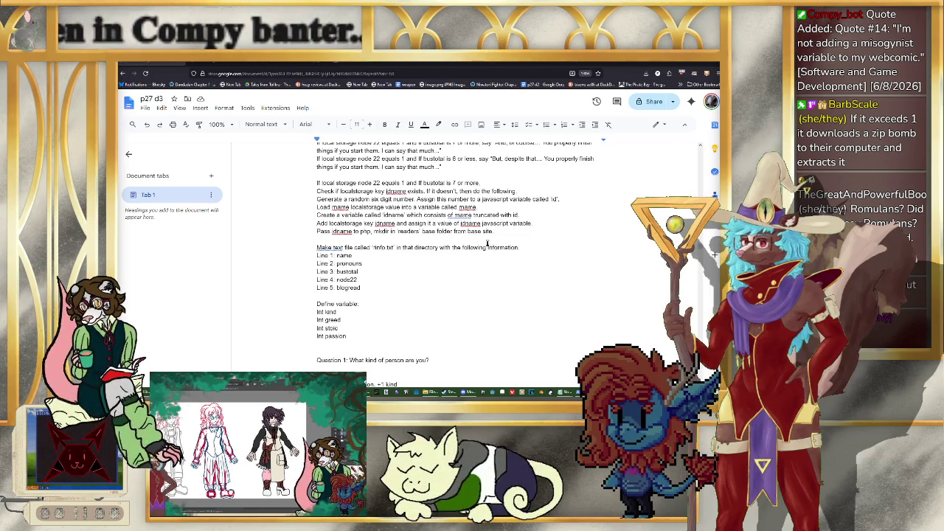
pyautogui.scroll(-6, 487, 243)
pyautogui.scroll(-5, 483, 247)
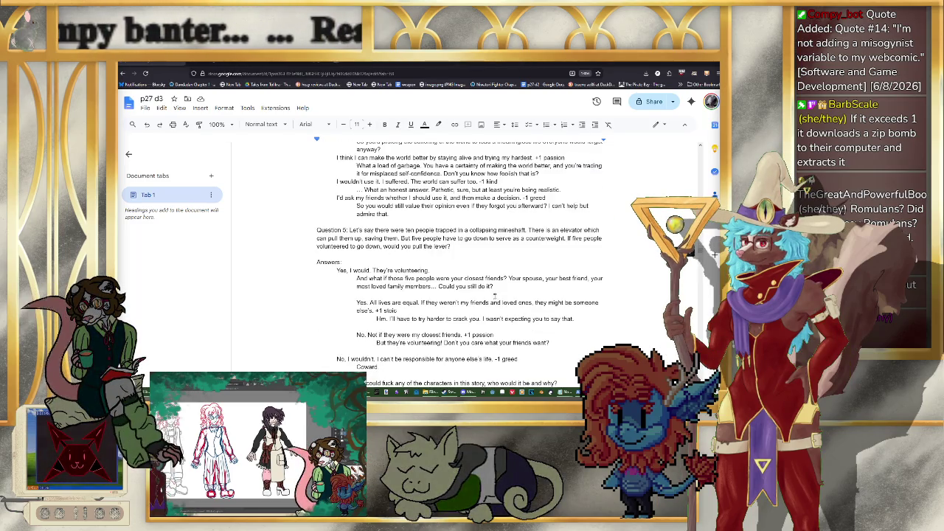
pyautogui.scroll(-2, 495, 296)
pyautogui.scroll(2, 487, 302)
pyautogui.scroll(3, 484, 310)
pyautogui.scroll(-2, 476, 315)
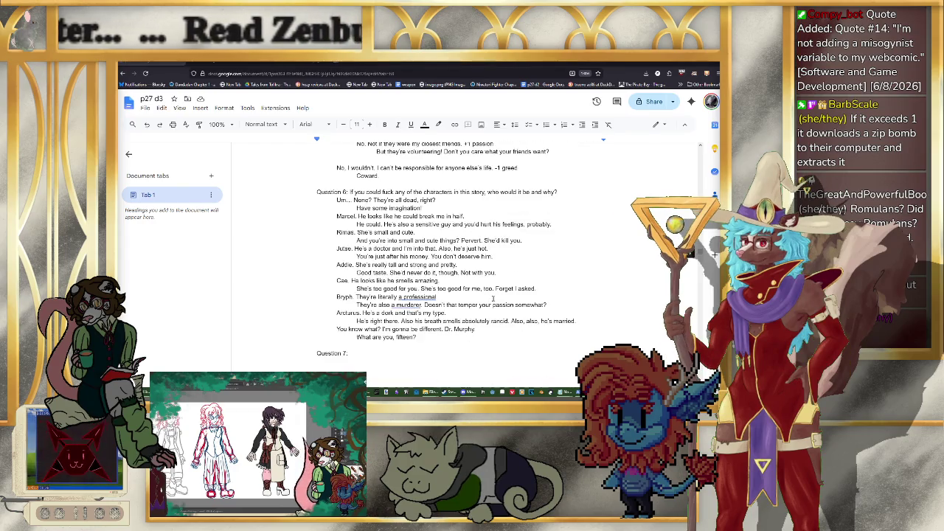
pyautogui.scroll(-1, 469, 318)
pyautogui.write('You.')
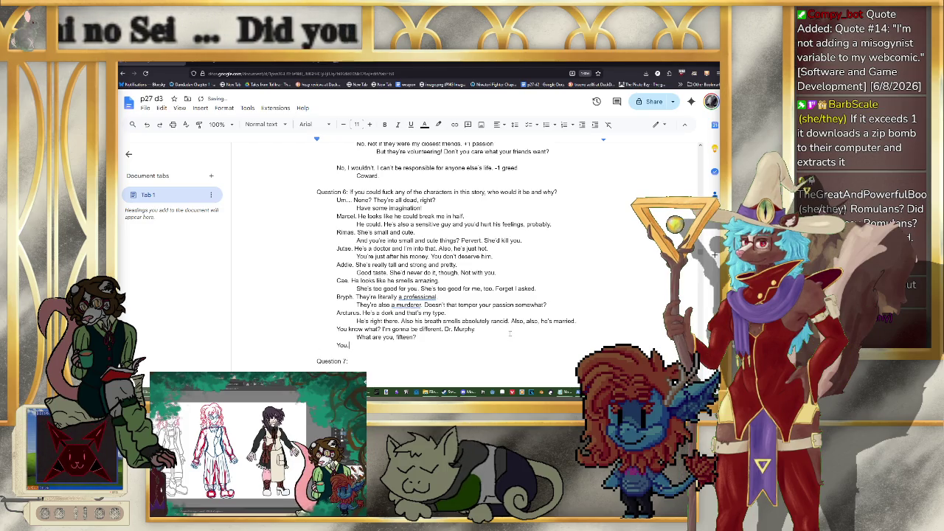
# Step: Add the indented reply '…I think you're a freak, actually.' under 'You.', then begin the next answer's reply
pyautogui.press('Return')
pyautogui.press('Tab')
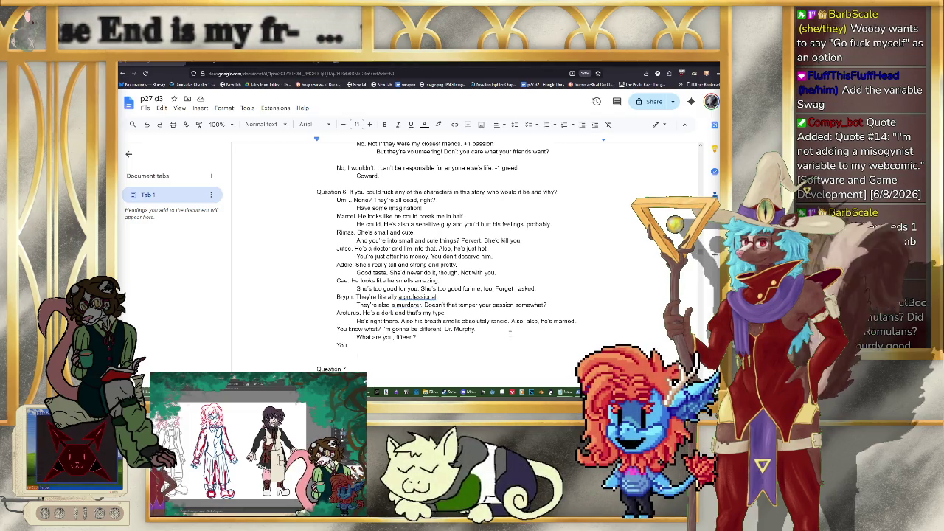
pyautogui.write('YOu')
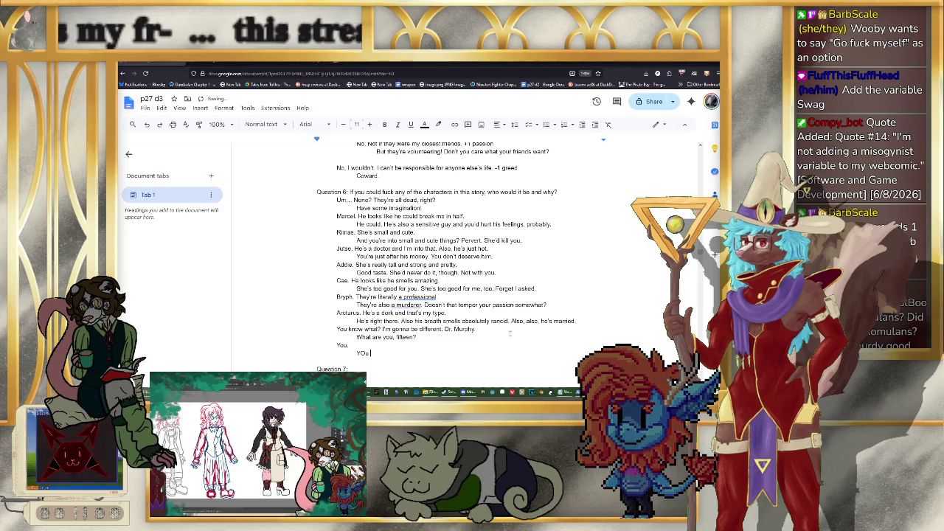
pyautogui.write('t eve')
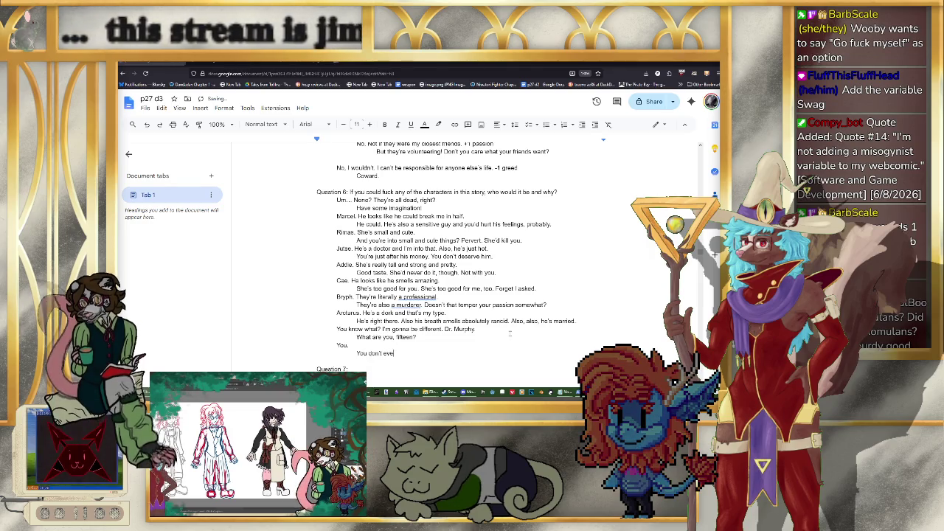
pyautogui.write('n know what I look')
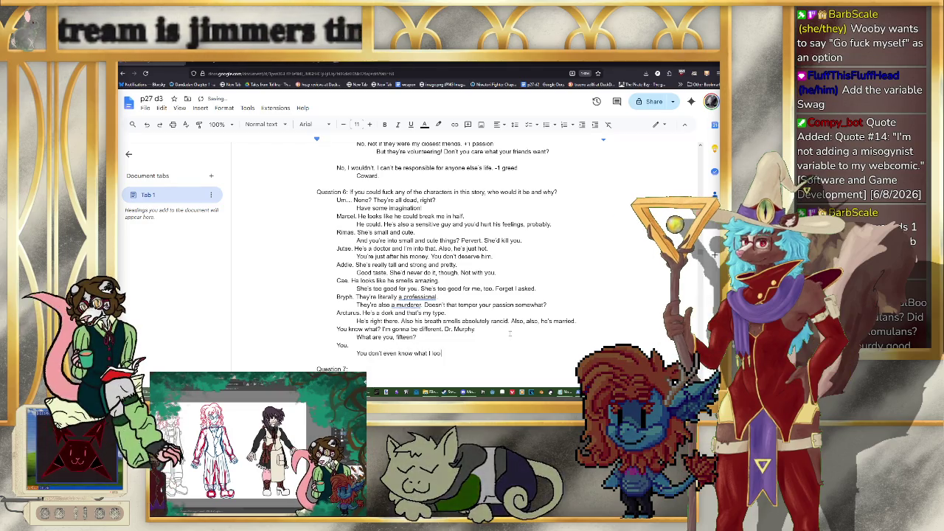
pyautogui.write(" like, and I've be")
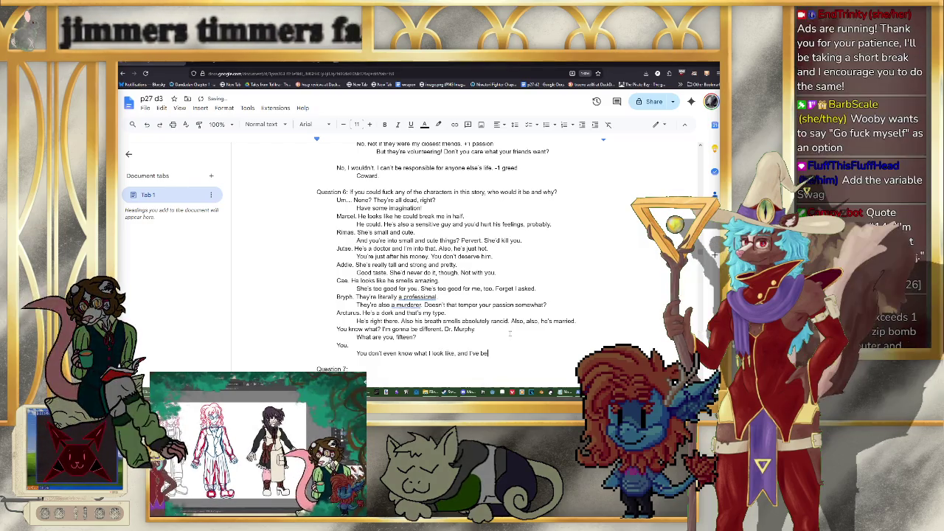
pyautogui.write('en nothing but mean ')
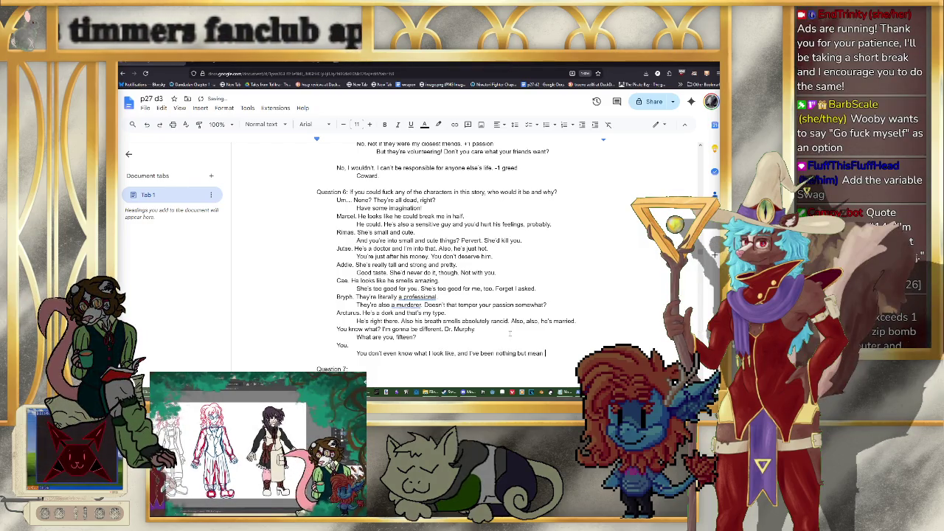
pyautogui.write('to you. I think yo')
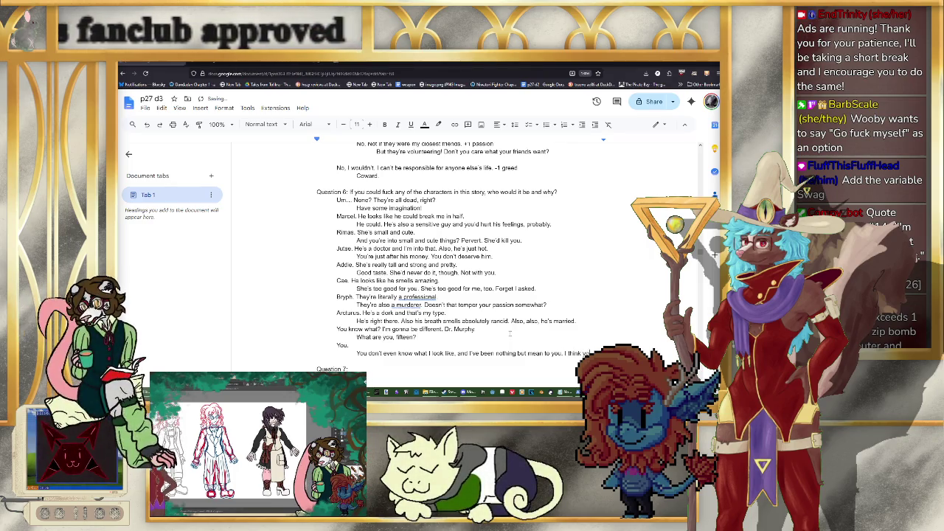
pyautogui.write("u're a freak, ")
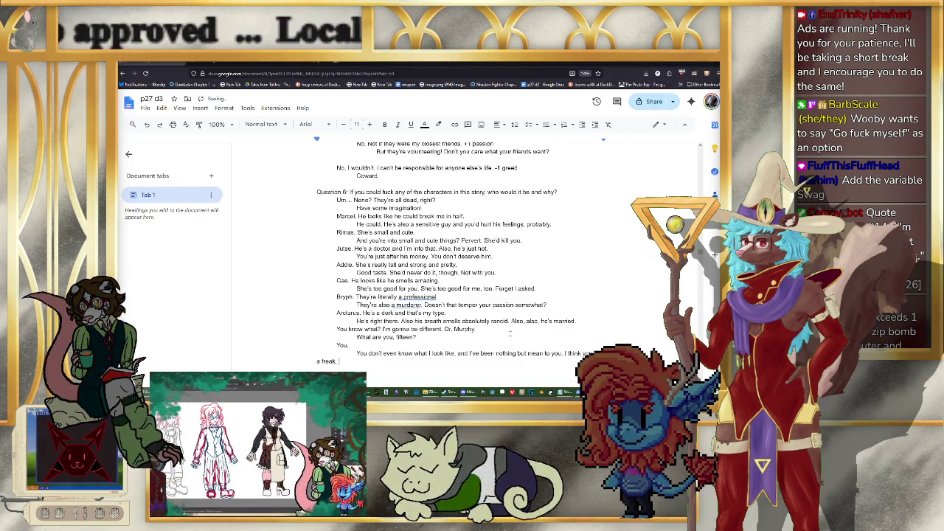
pyautogui.write('actually.')
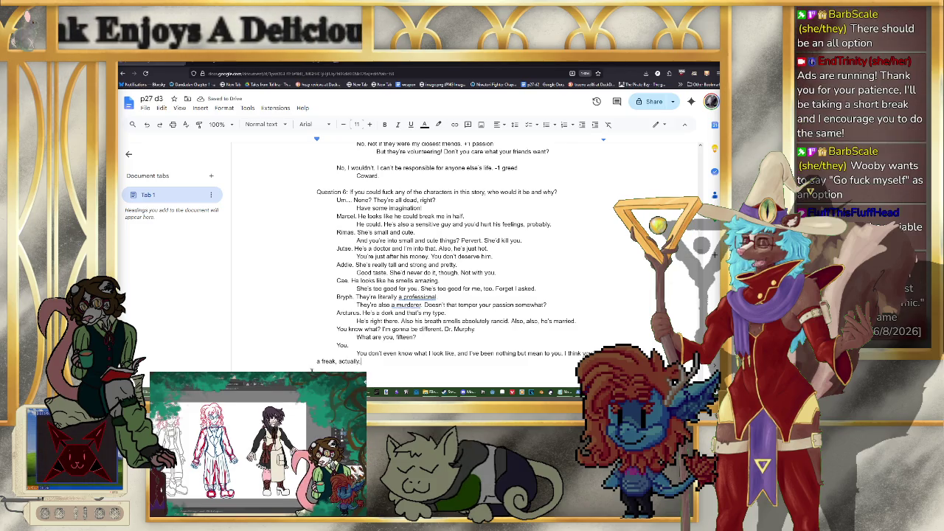
pyautogui.press('Tab')
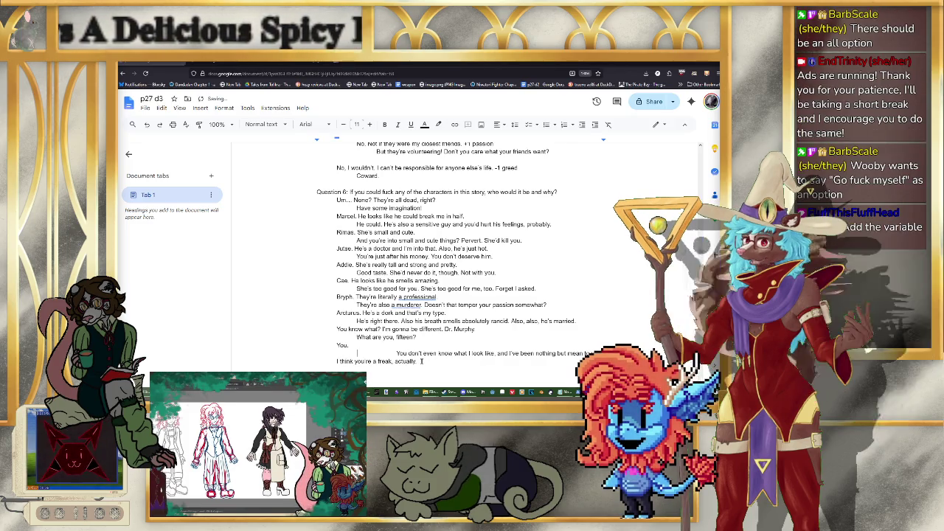
pyautogui.press('Tab')
pyautogui.press('BackSpace')
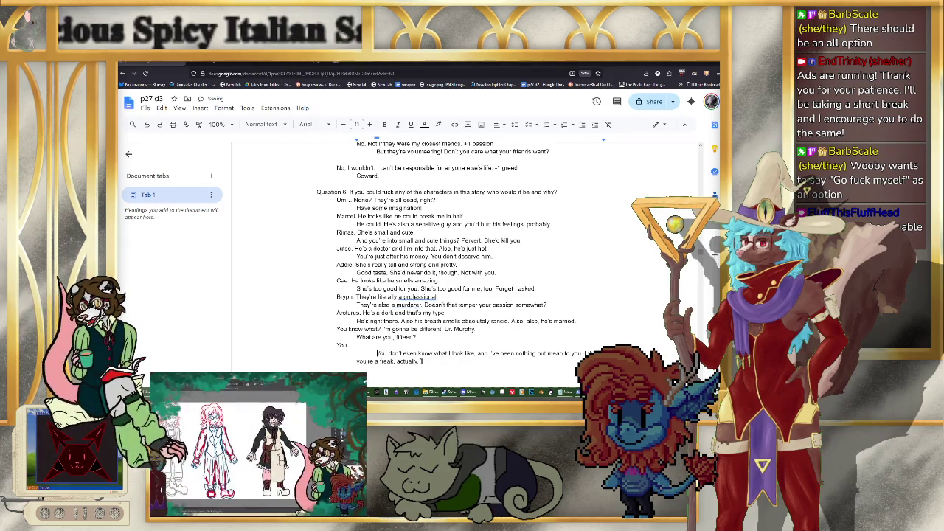
pyautogui.press('BackSpace')
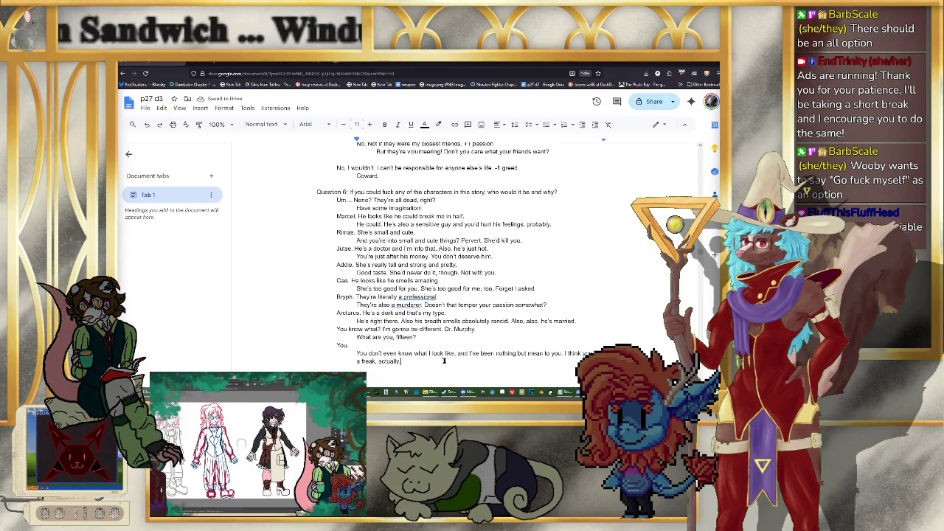
pyautogui.press('BackSpace')
pyautogui.press('BackSpace')
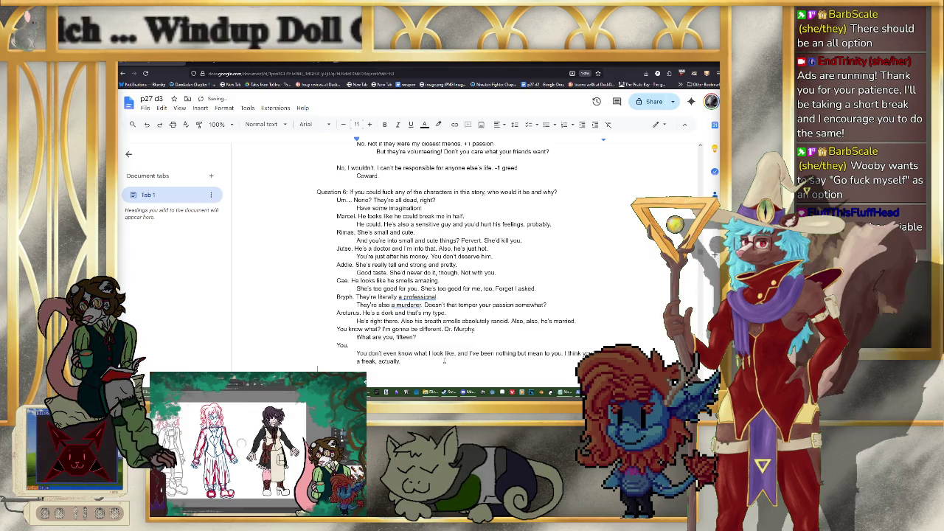
pyautogui.write("Men'")
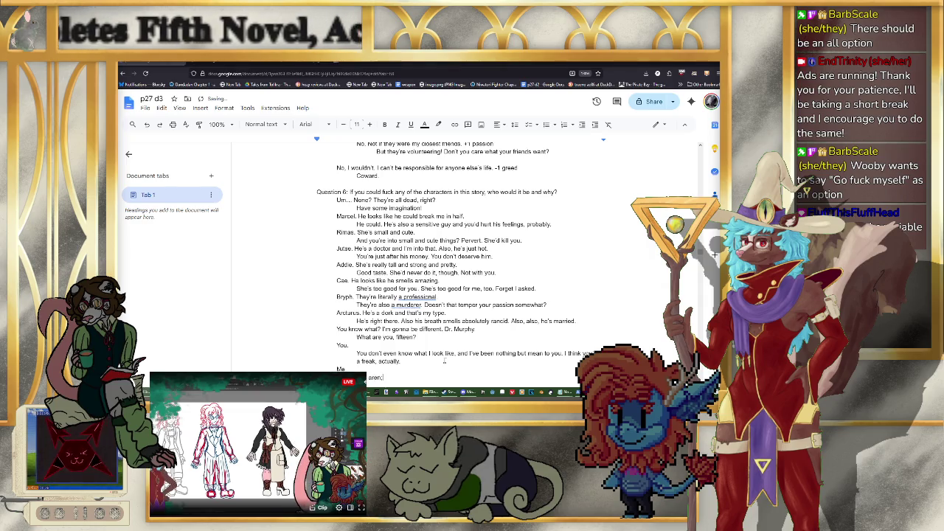
pyautogui.write('t even a chara')
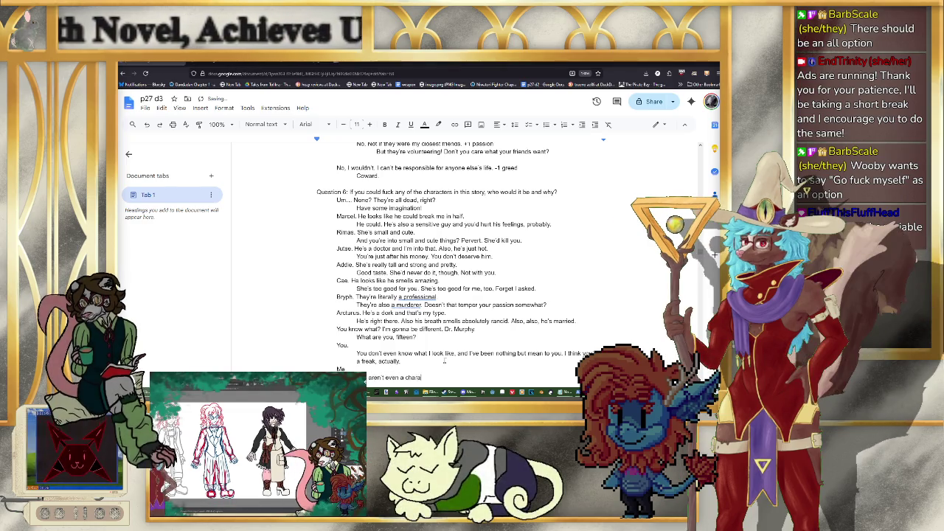
pyautogui.write('cter!')
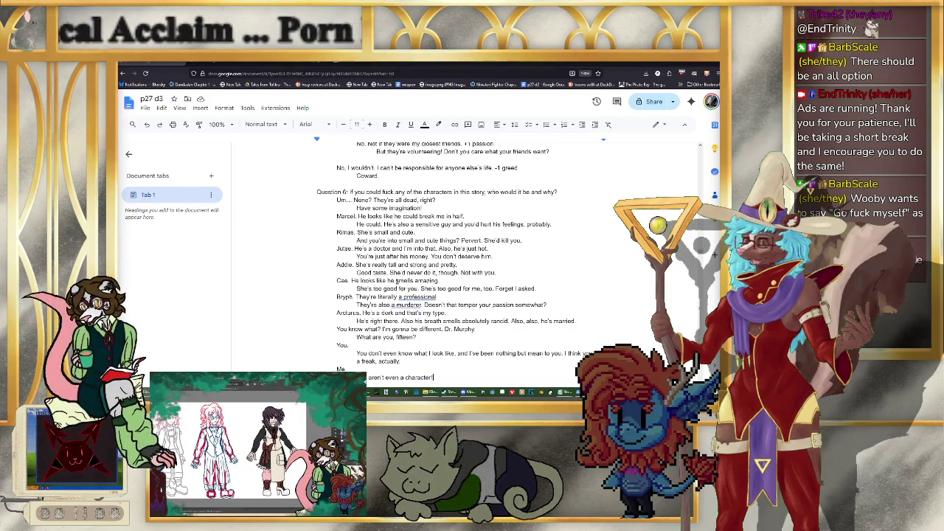
# Step: Review Question 6's answers and place the cursor at the end of the 'Me.' reply
pyautogui.scroll(-3, 448, 317)
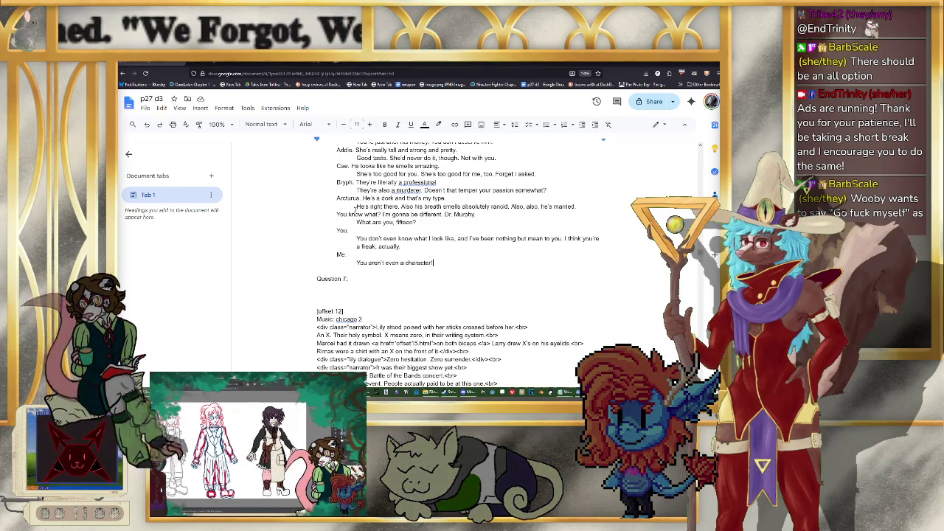
pyautogui.scroll(2, 499, 202)
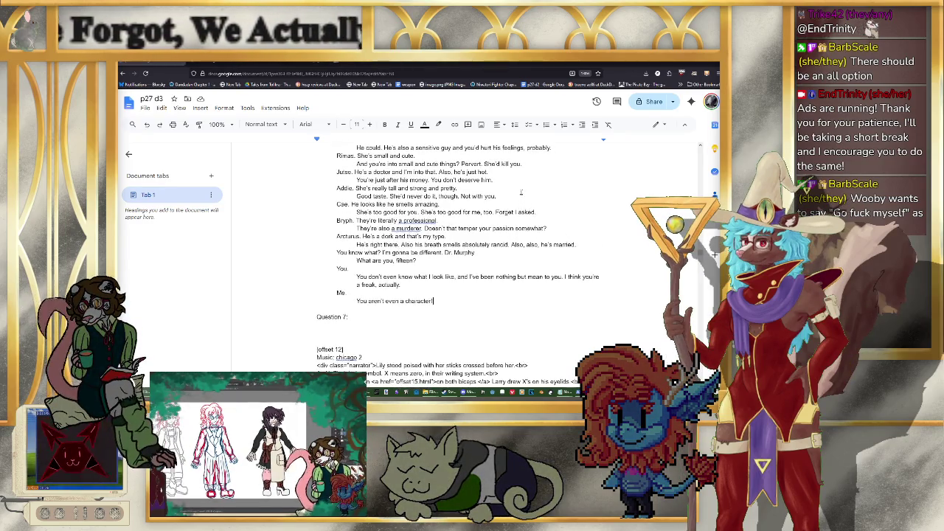
pyautogui.scroll(3, 598, 153)
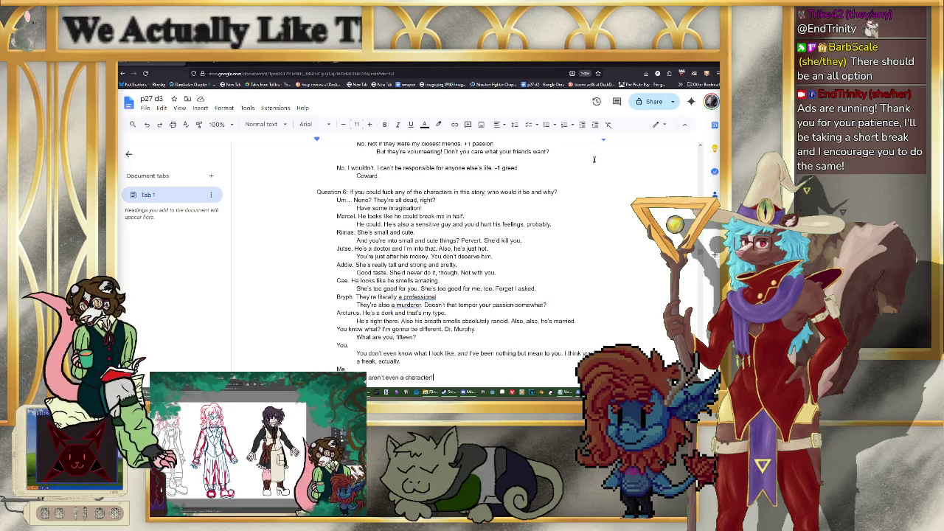
pyautogui.scroll(-2, 545, 196)
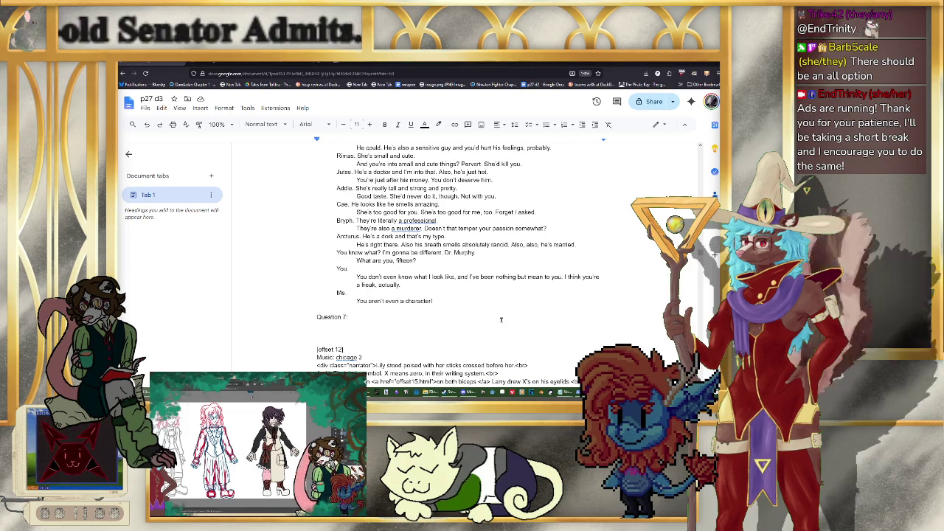
pyautogui.click(453, 302)
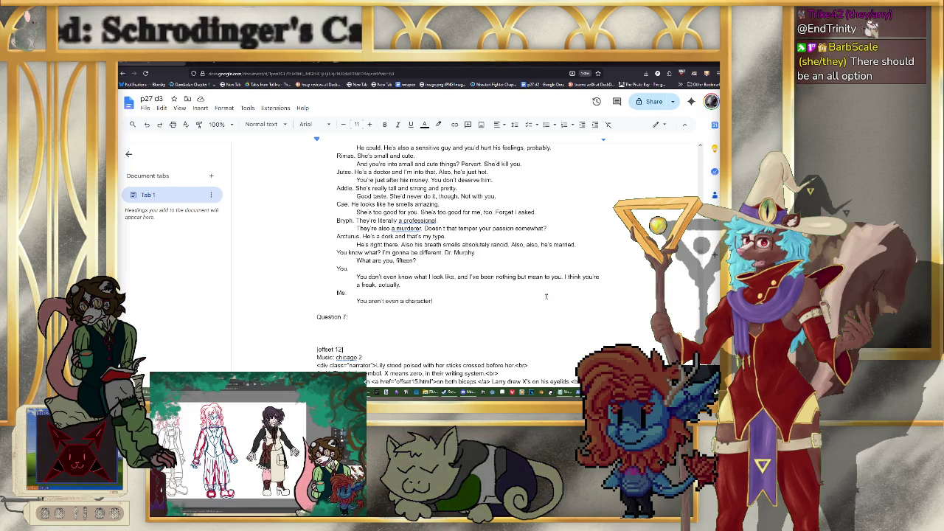
pyautogui.scroll(1, 546, 296)
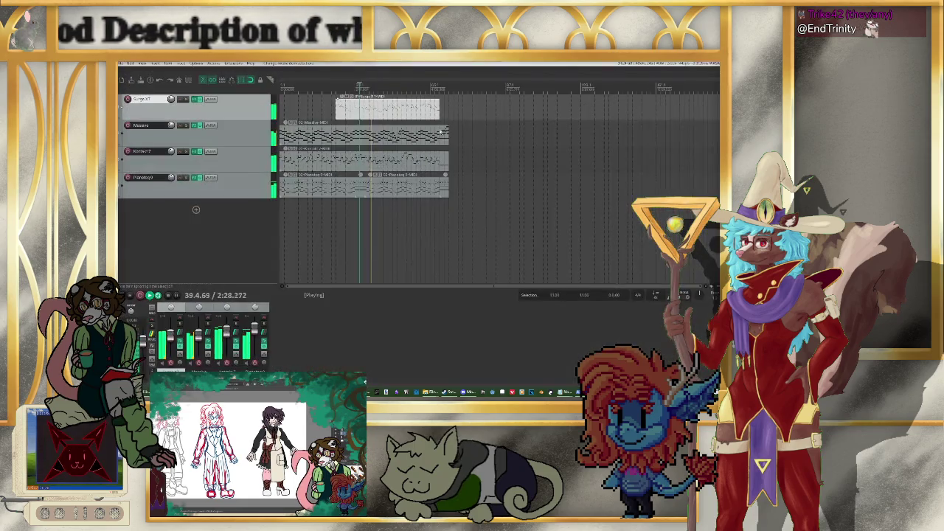
# Step: Open the Kontakt track's MIDI item in the piano-roll editor and play its melody
pyautogui.press('space')
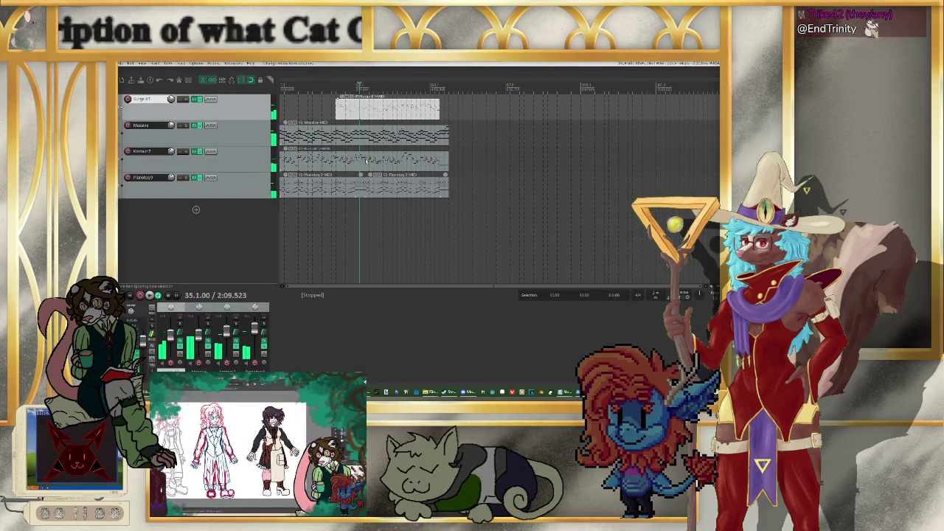
pyautogui.click(366, 161)
pyautogui.press('space')
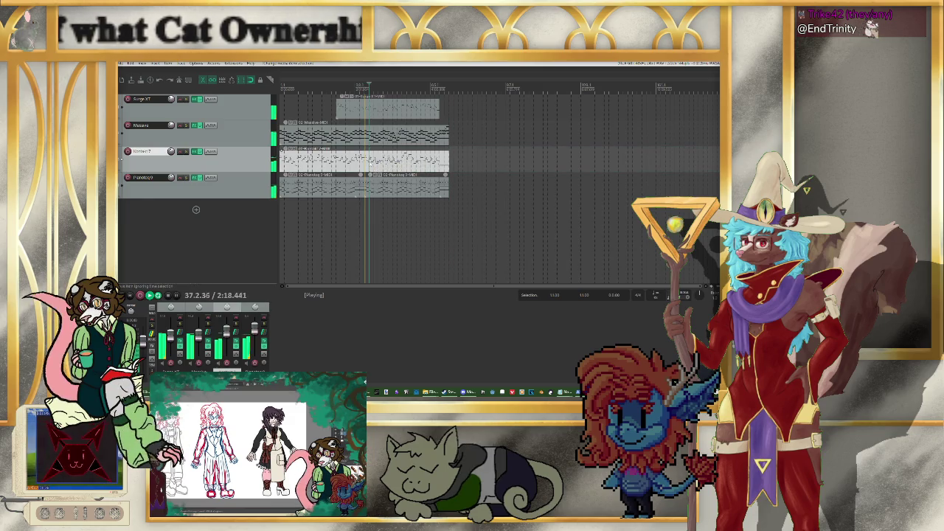
pyautogui.scroll(5, 392, 163)
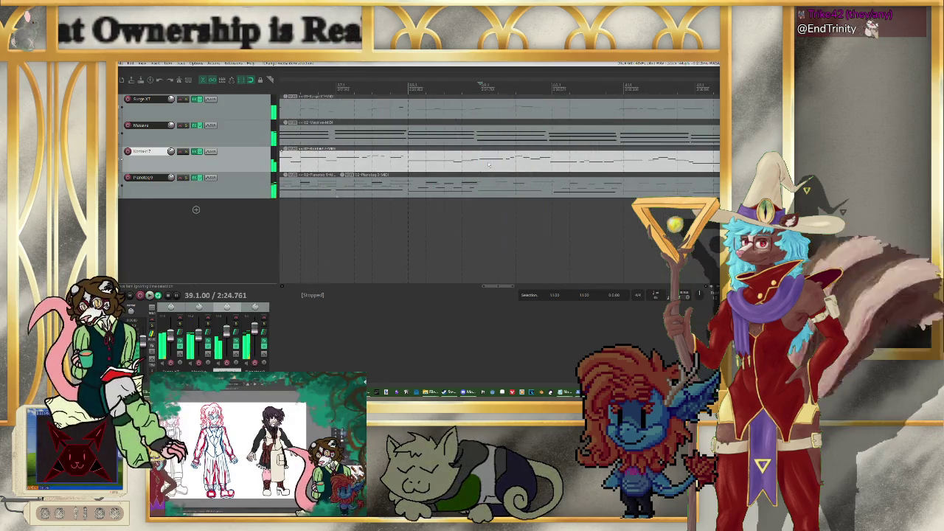
pyautogui.doubleClick(467, 164)
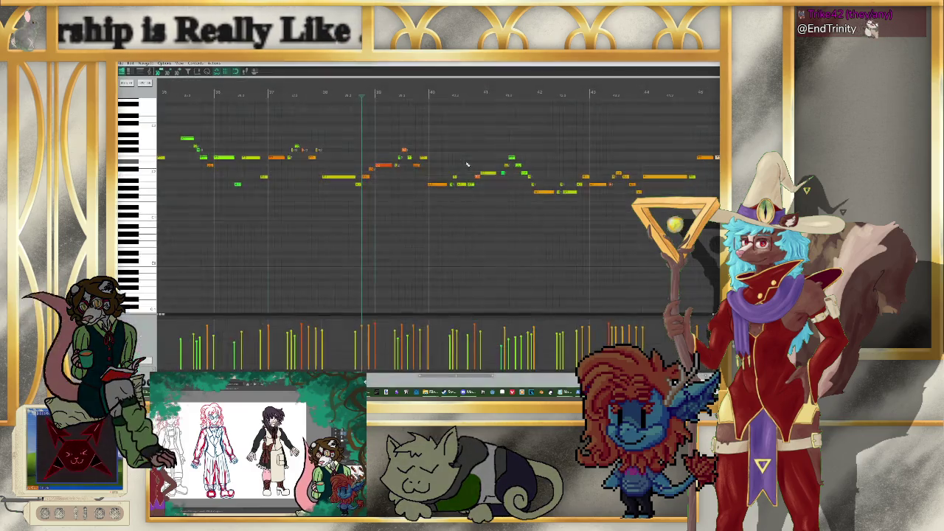
pyautogui.press('space')
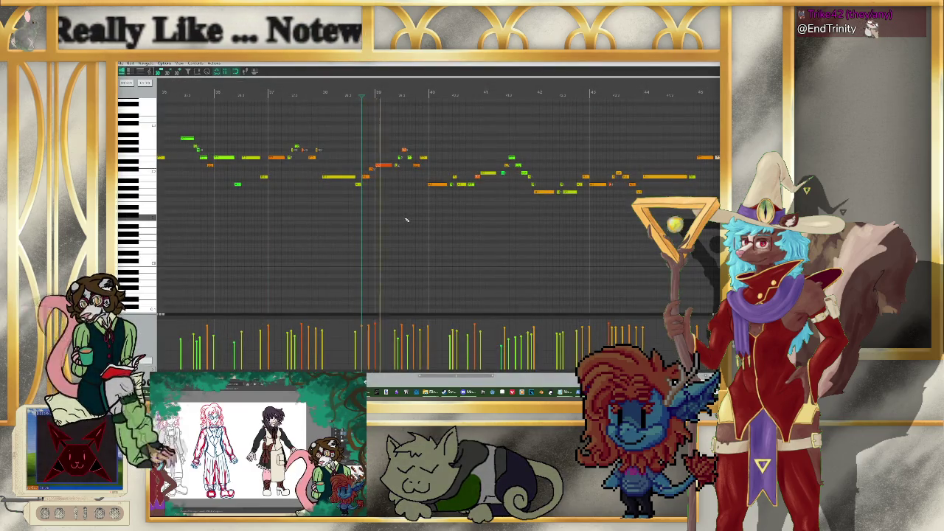
pyautogui.click(146, 362)
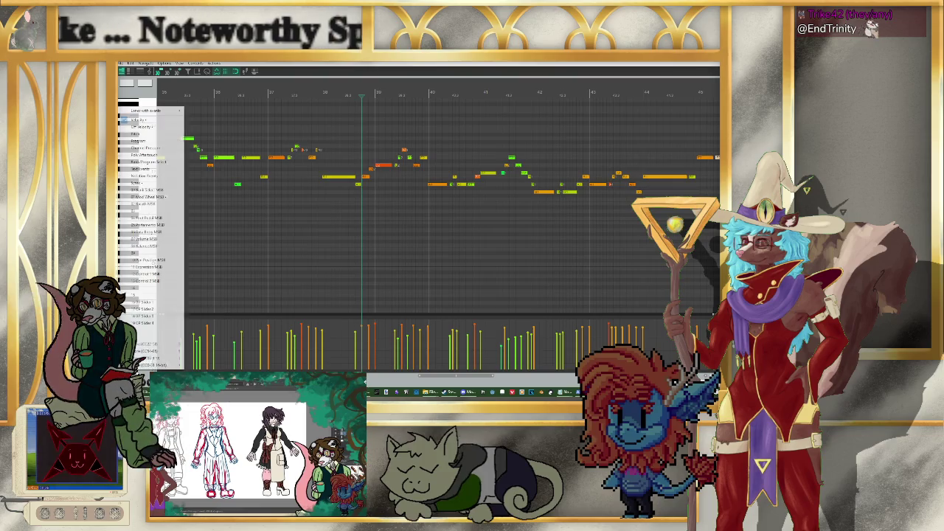
# Step: Switch the controller lane beneath the Kontakt notes from velocity to Pitch bend
pyautogui.click(146, 135)
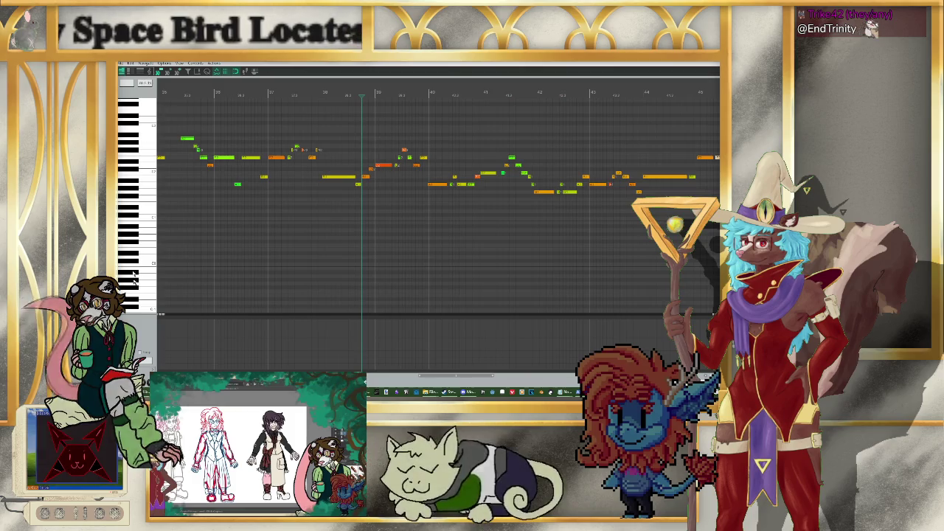
pyautogui.click(144, 353)
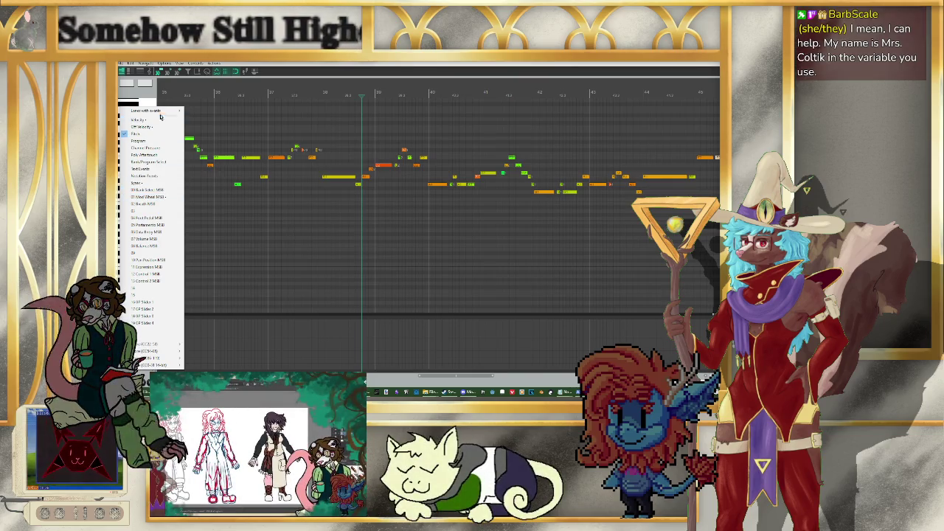
pyautogui.moveTo(147, 110)
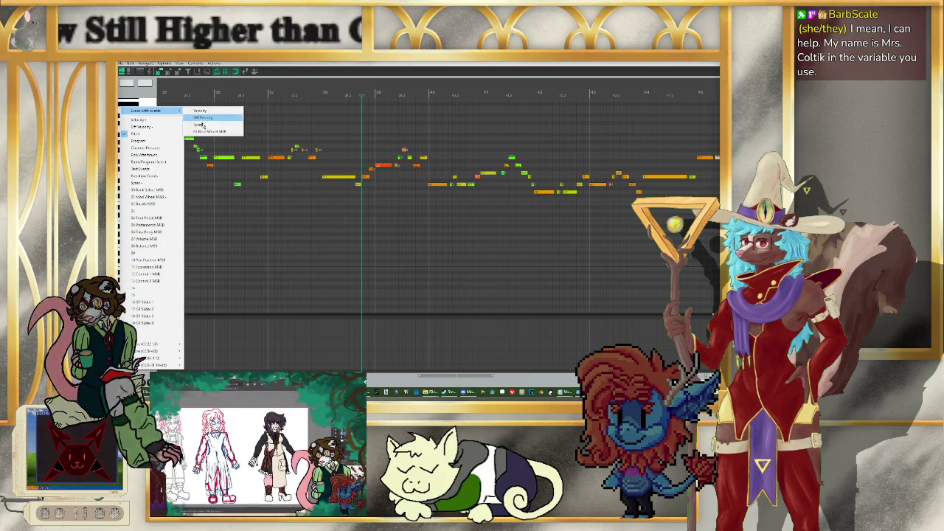
pyautogui.click(209, 133)
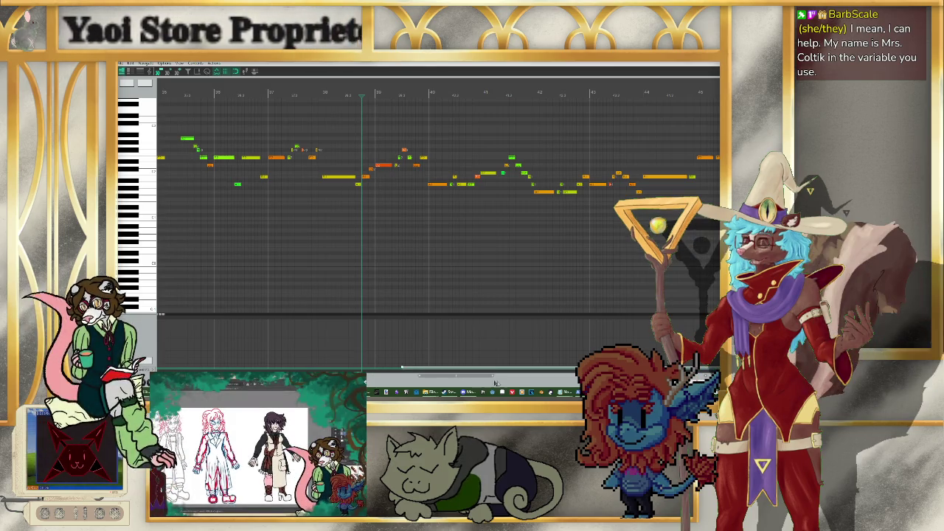
pyautogui.rightClick(402, 366)
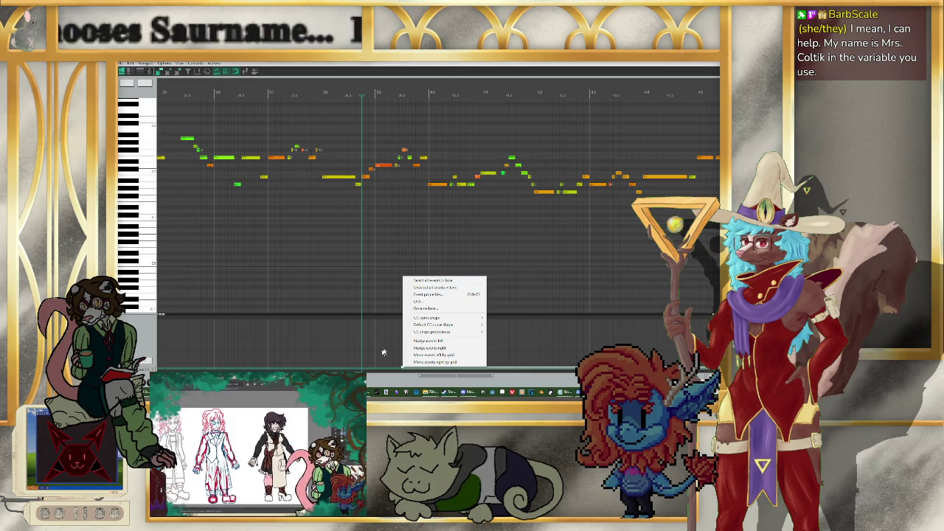
pyautogui.click(377, 349)
# Step: Nudge the playback position later, zoom the view, and close the MIDI editor
pyautogui.click(377, 349)
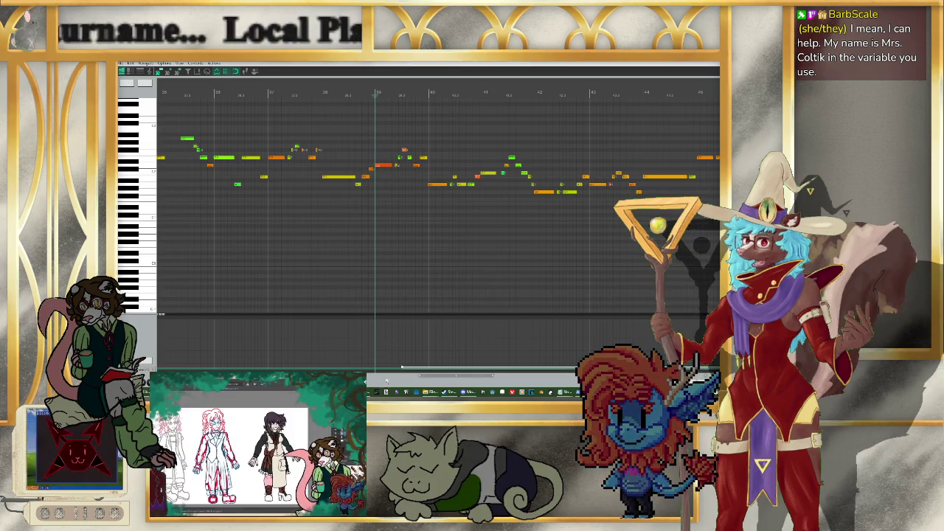
pyautogui.scroll(-3, 387, 364)
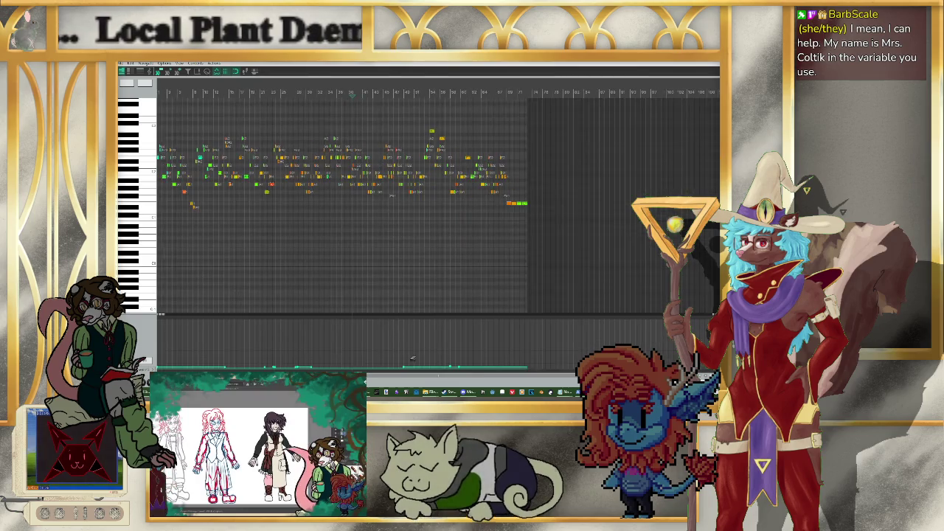
pyautogui.scroll(-2, 271, 363)
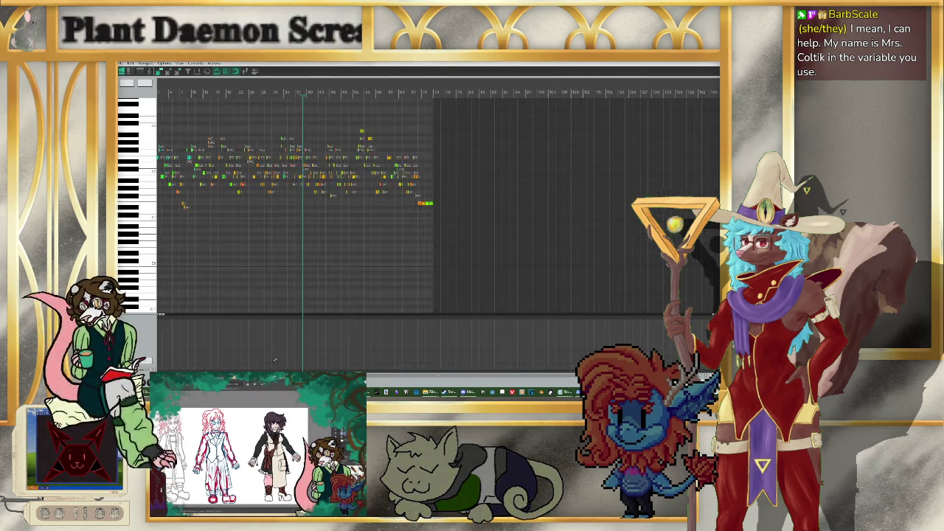
pyautogui.scroll(-2, 272, 363)
pyautogui.scroll(5, 272, 363)
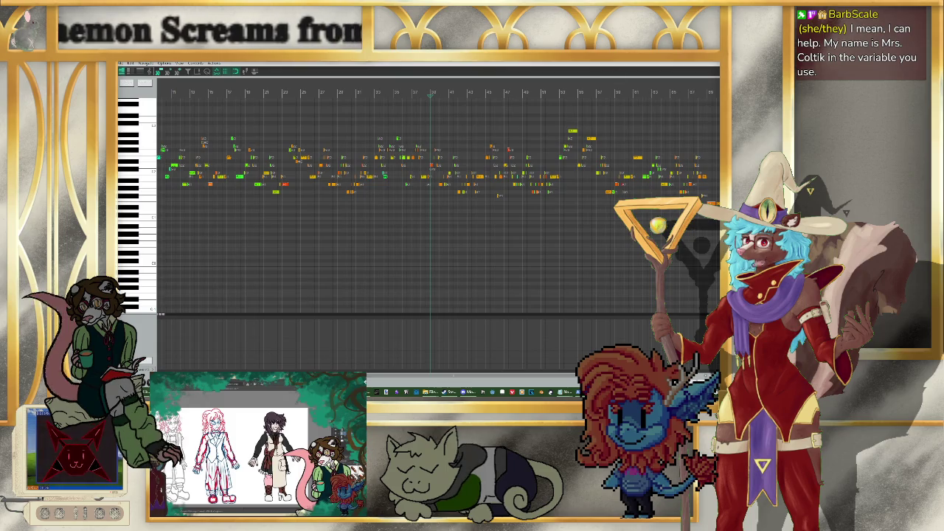
pyautogui.press('Escape')
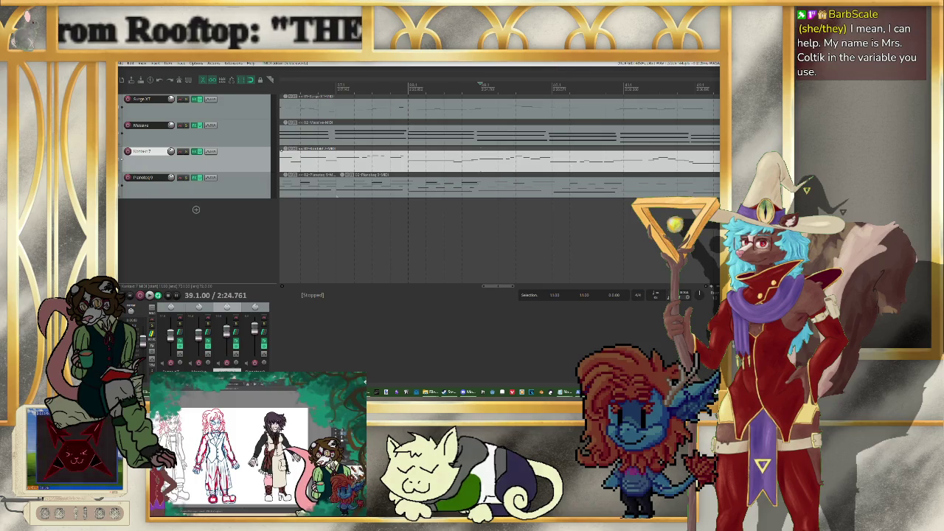
# Step: Restore and minimize the REAPER window to bring back the Google Docs script
pyautogui.doubleClick(646, 63)
pyautogui.click(507, 63)
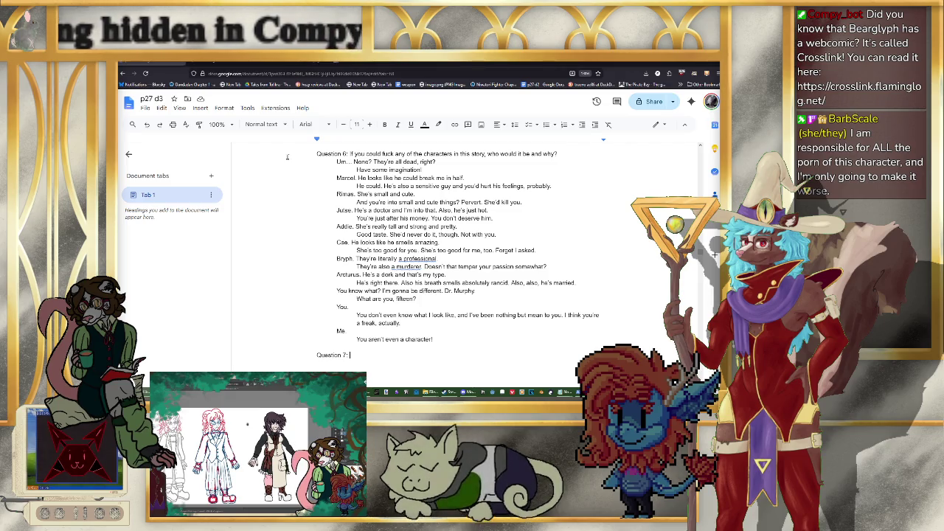
pyautogui.scroll(5, 415, 330)
# Step: Add 'Int horny' and 'Int smarts' lines after 'Int passion' in the variable list
pyautogui.scroll(-3, 415, 330)
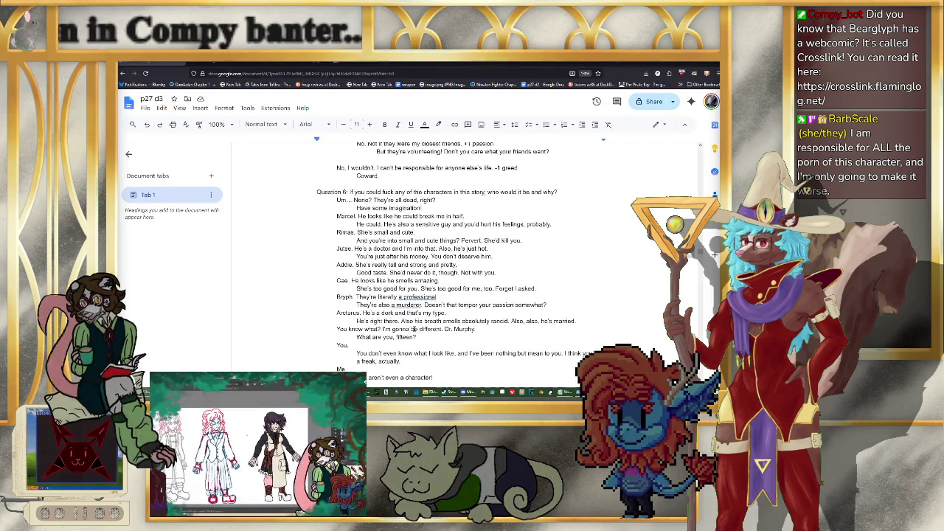
pyautogui.scroll(-1, 415, 330)
pyautogui.scroll(8, 486, 314)
pyautogui.scroll(3, 487, 315)
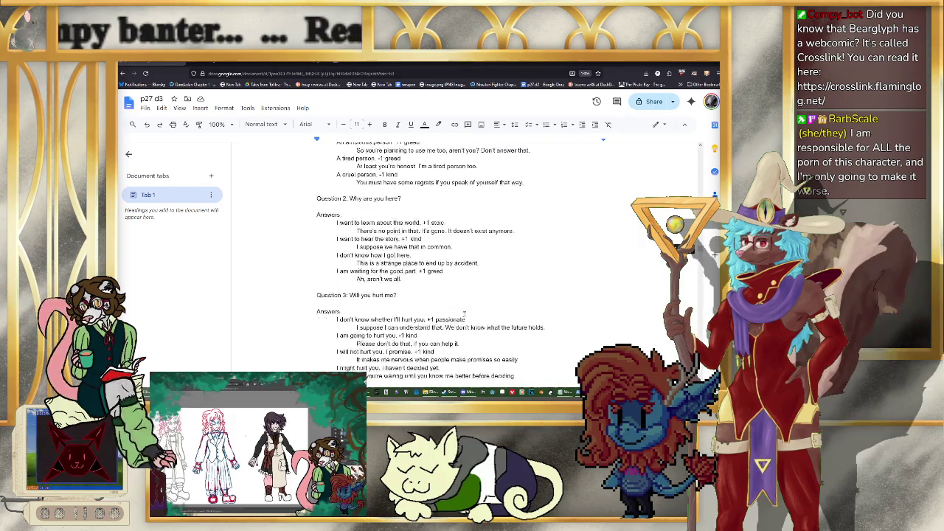
pyautogui.scroll(3, 346, 305)
pyautogui.click(362, 296)
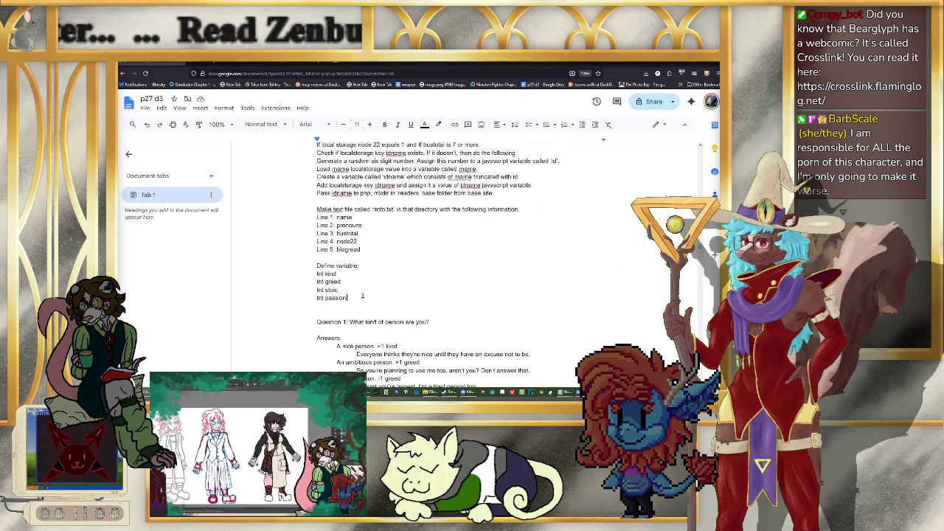
pyautogui.press('Return')
pyautogui.write('Int hor')
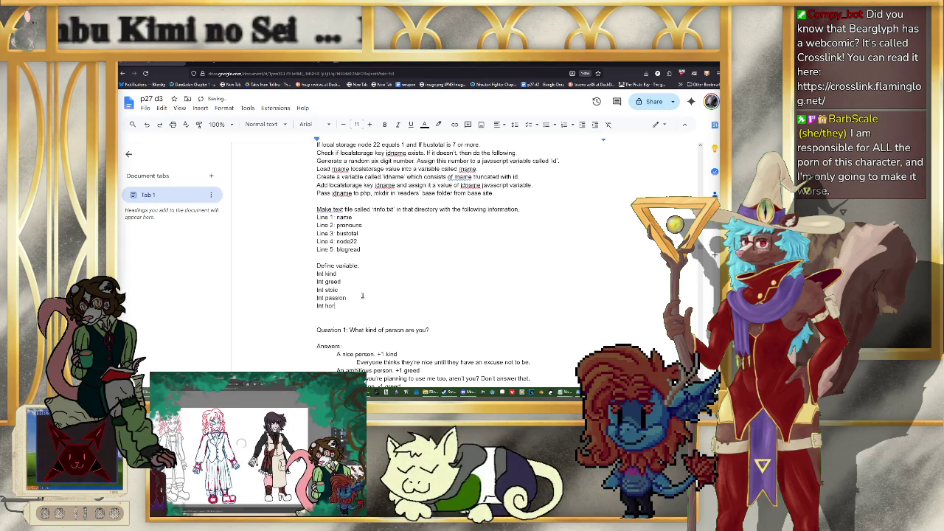
pyautogui.write('ny')
pyautogui.press('Return')
pyautogui.write('Int')
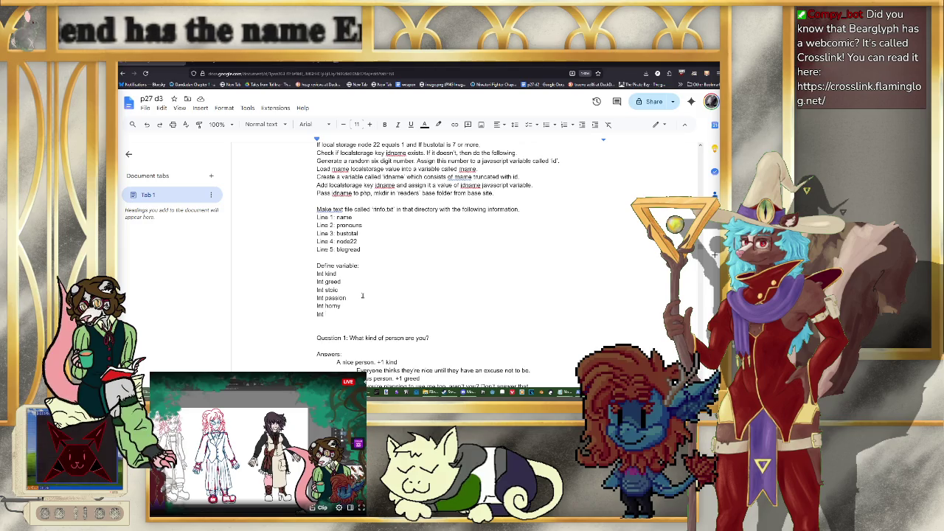
pyautogui.write('smarts')
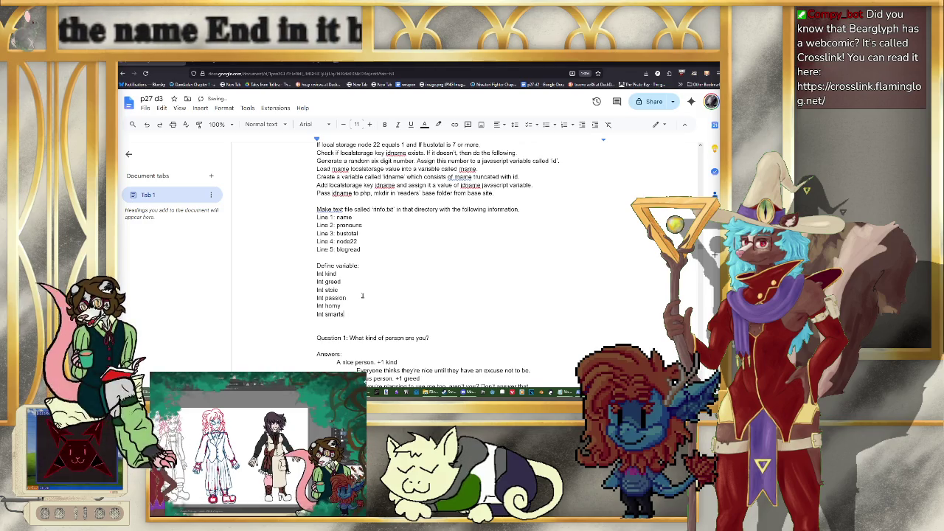
# Step: Add 'Int rizz' and 'Int honest' as new lines below 'Int smarts'
pyautogui.press('Return')
pyautogui.write('Int ')
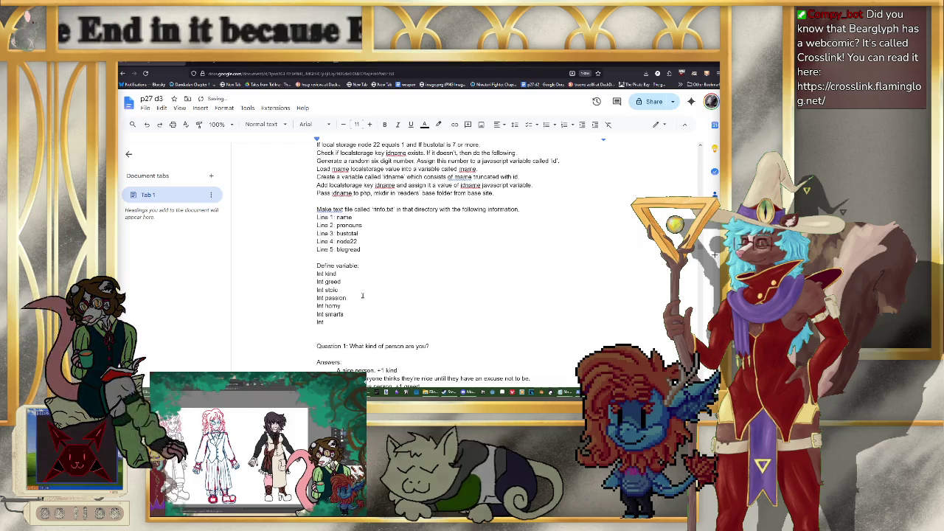
pyautogui.write('rizz')
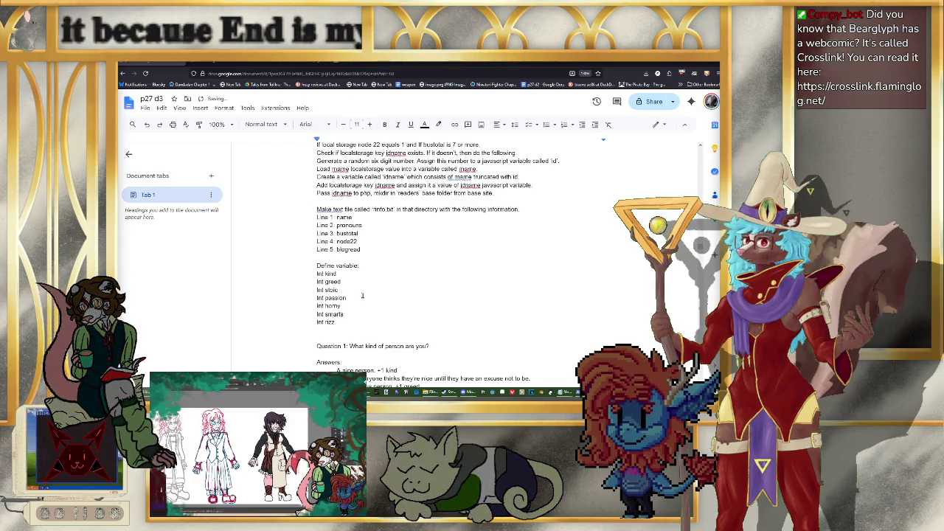
pyautogui.scroll(-2, 379, 301)
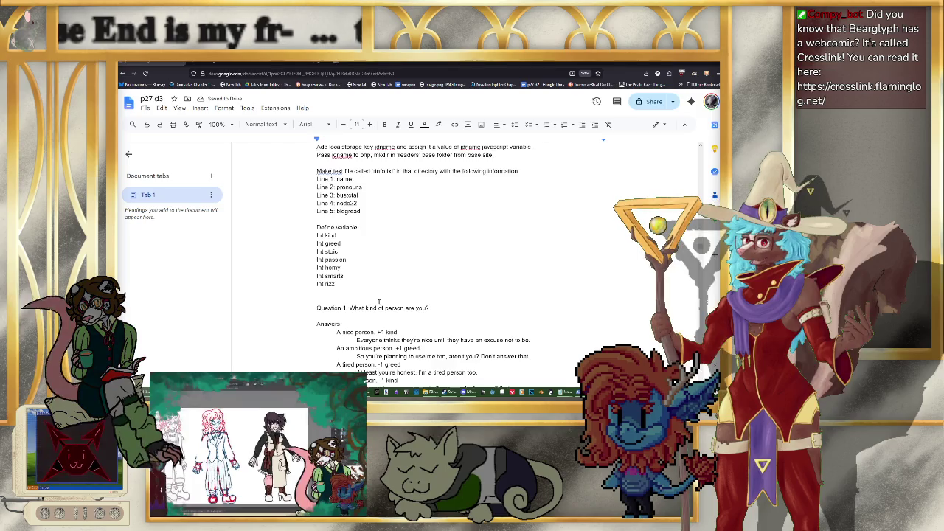
pyautogui.scroll(-2, 379, 301)
pyautogui.scroll(-3, 443, 310)
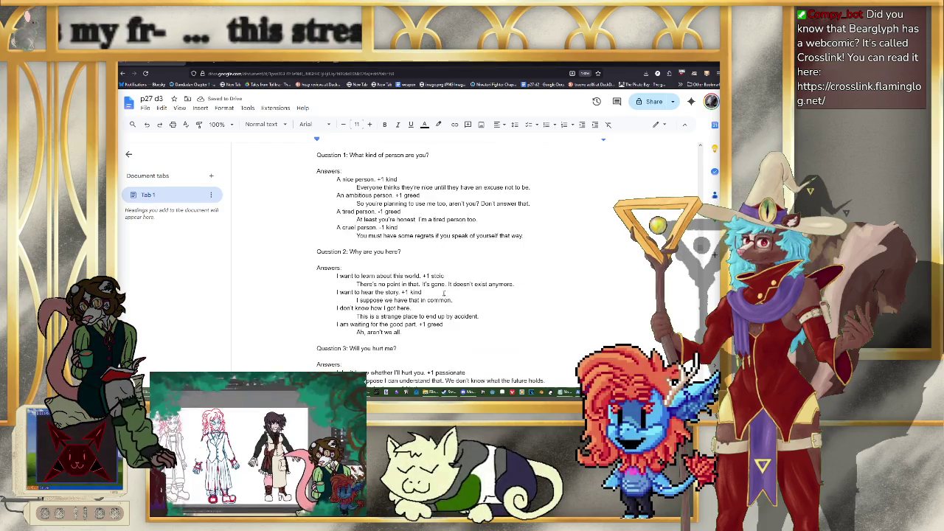
pyautogui.scroll(2, 434, 308)
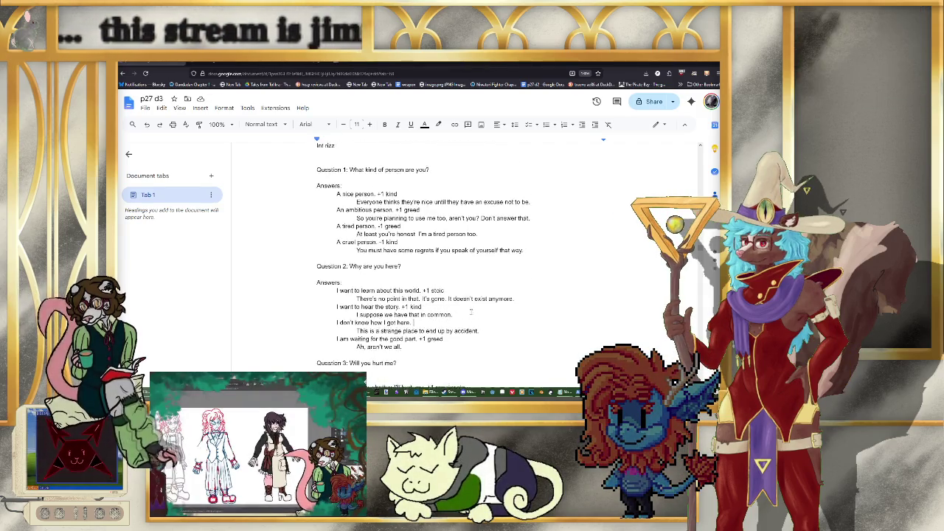
pyautogui.scroll(1, 457, 308)
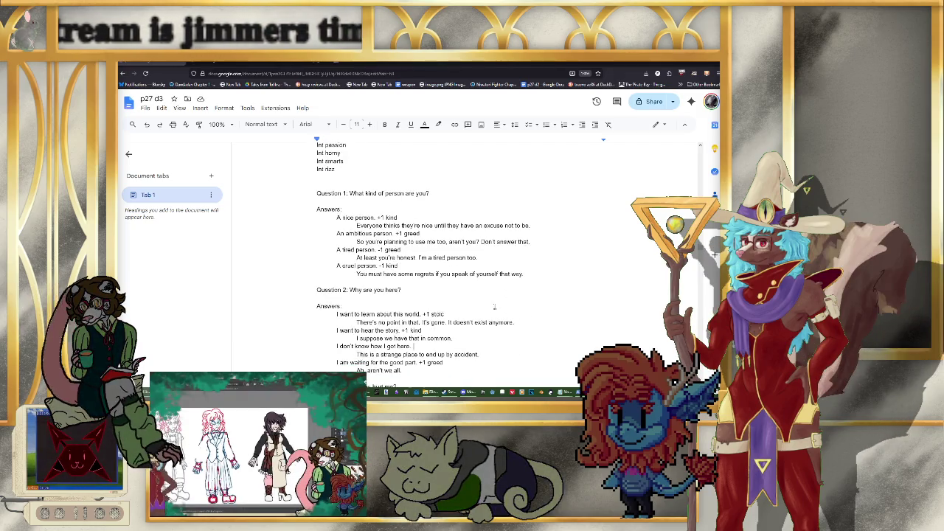
pyautogui.scroll(3, 401, 279)
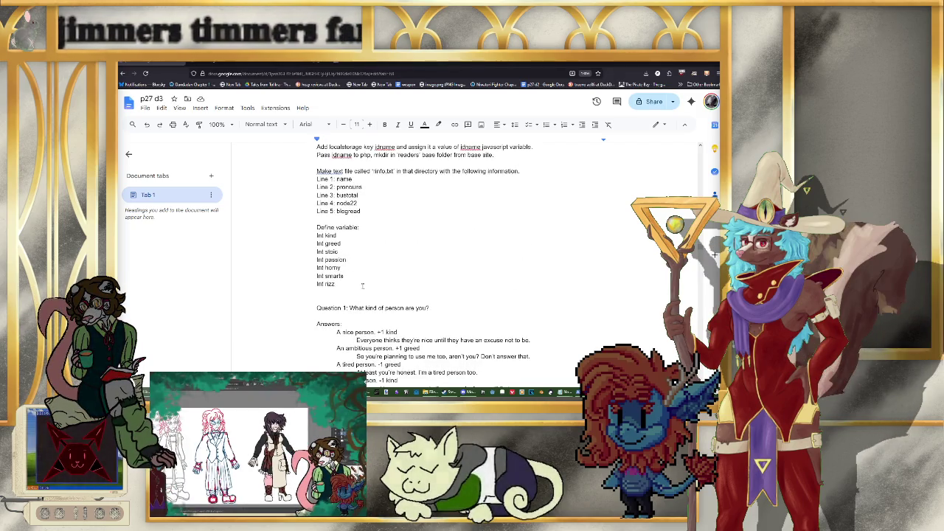
pyautogui.press('Return')
pyautogui.write('I')
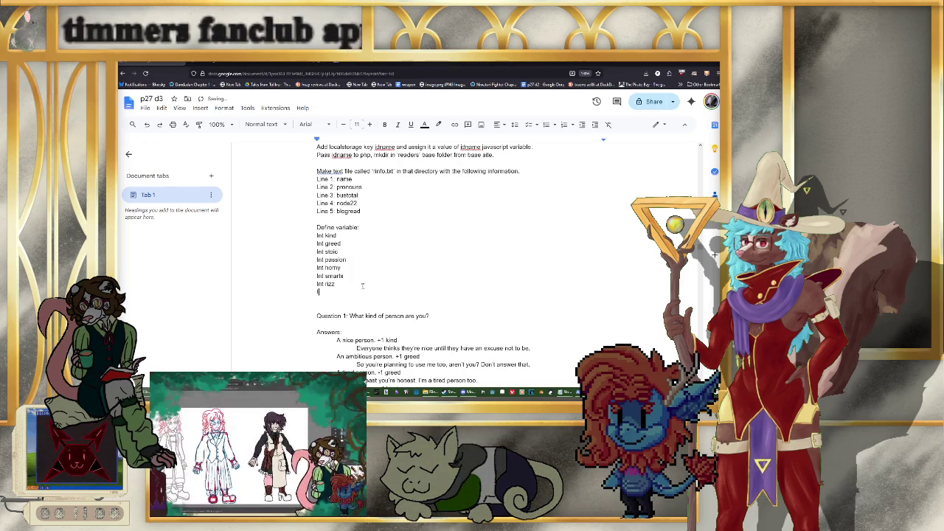
pyautogui.write('nt honest')
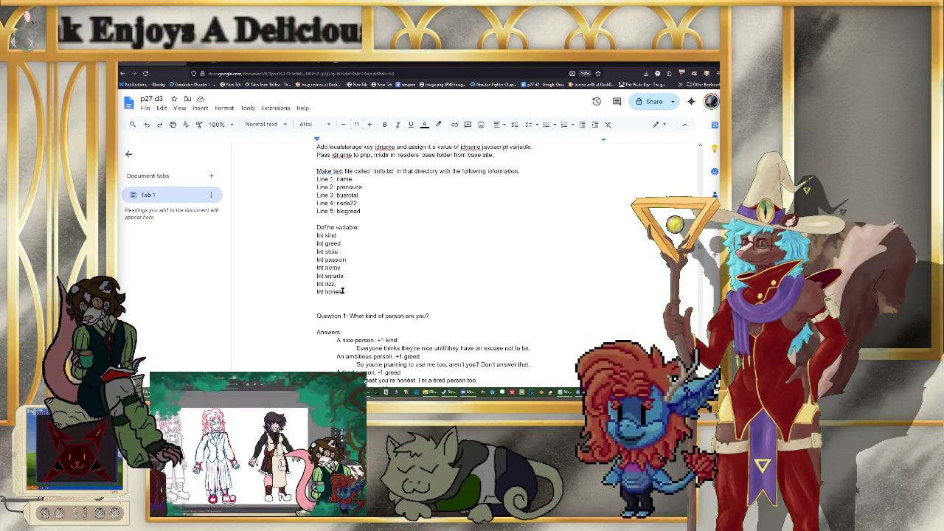
pyautogui.click(349, 236)
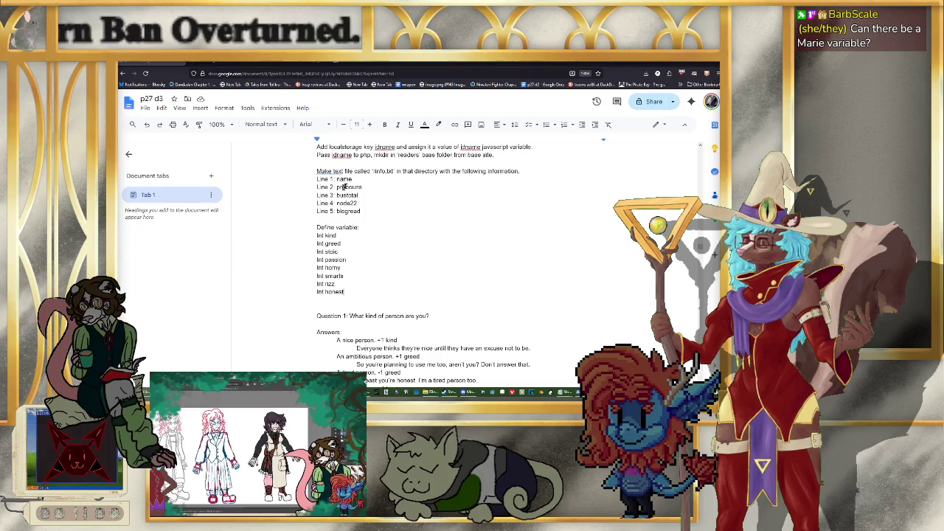
pyautogui.scroll(-1, 343, 199)
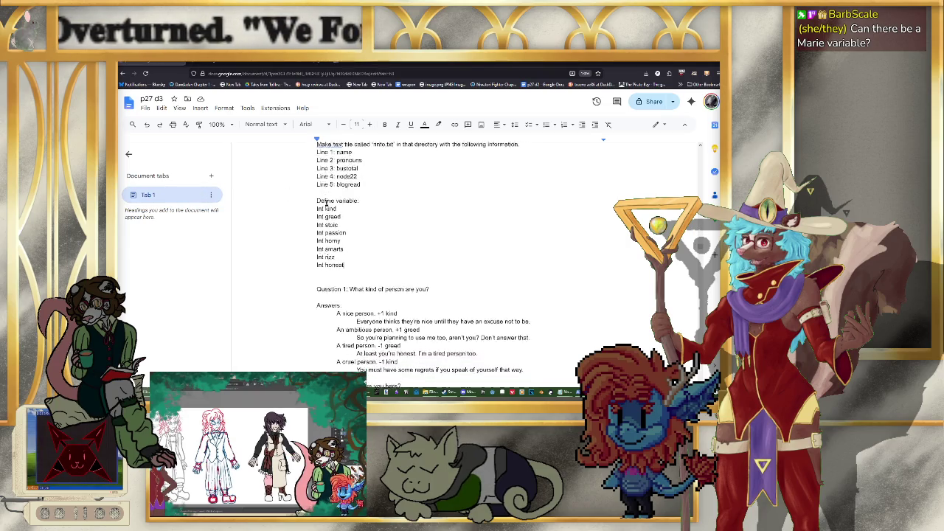
pyautogui.scroll(3, 436, 248)
pyautogui.scroll(-1, 436, 248)
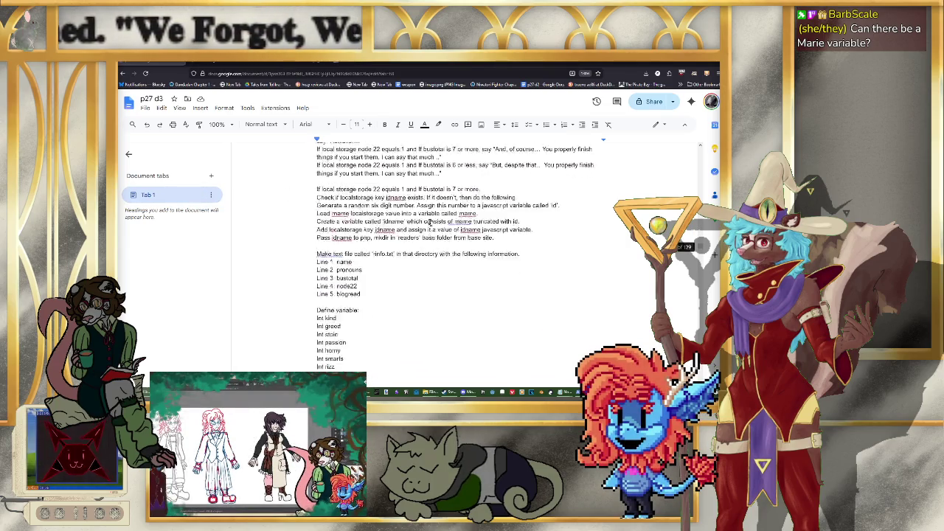
pyautogui.scroll(-2, 369, 243)
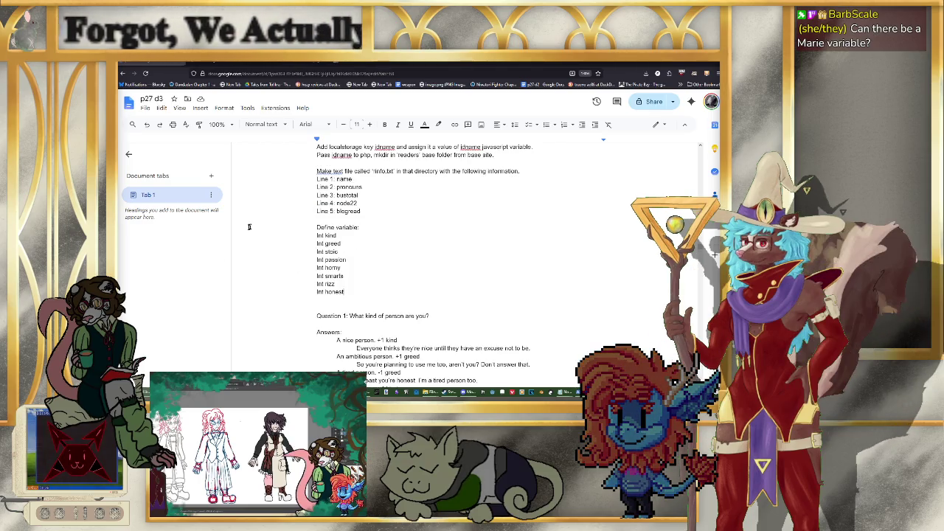
pyautogui.scroll(-1, 272, 231)
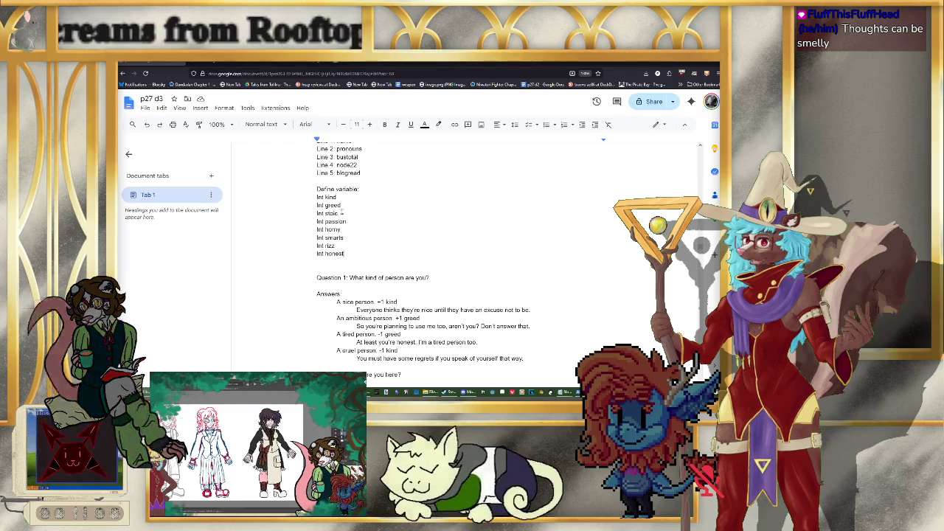
pyautogui.scroll(-3, 495, 254)
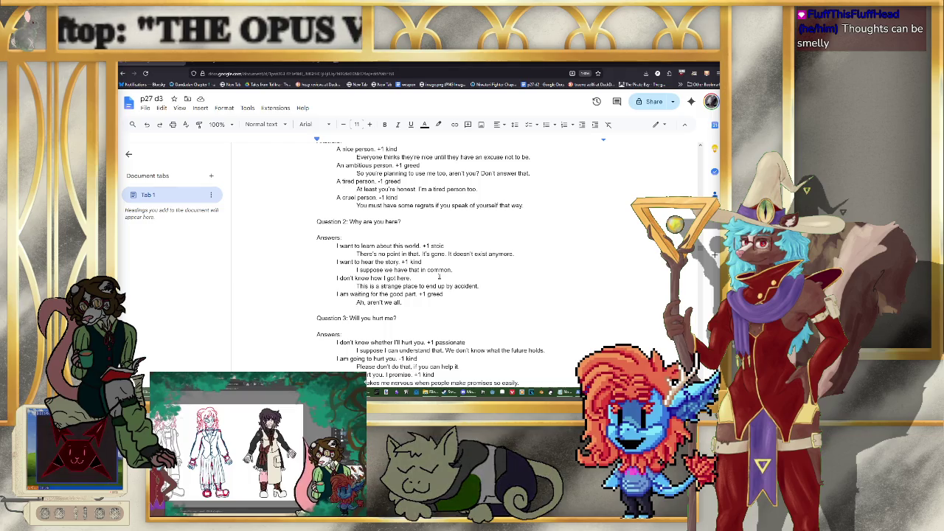
# Step: Tag the answer 'I don't know how I got here.' with +1 honest
pyautogui.write('+1 honest')
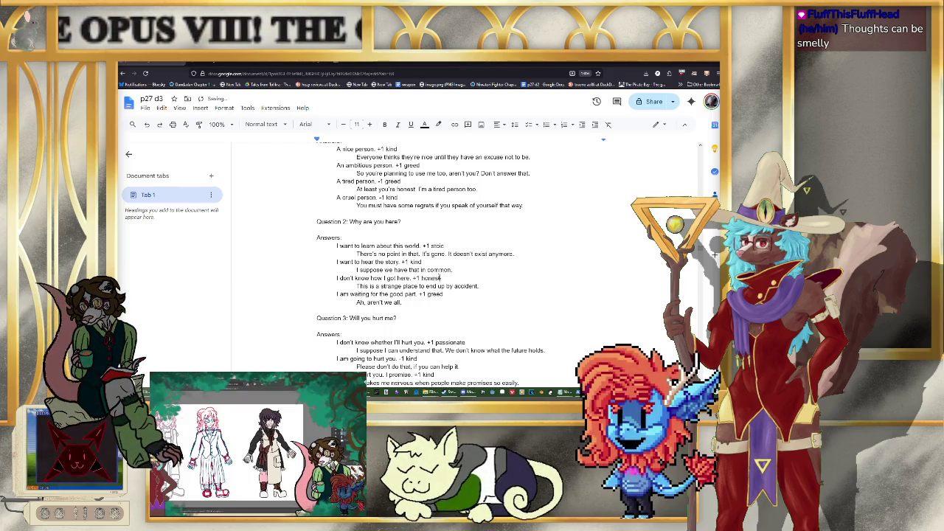
pyautogui.scroll(1, 468, 286)
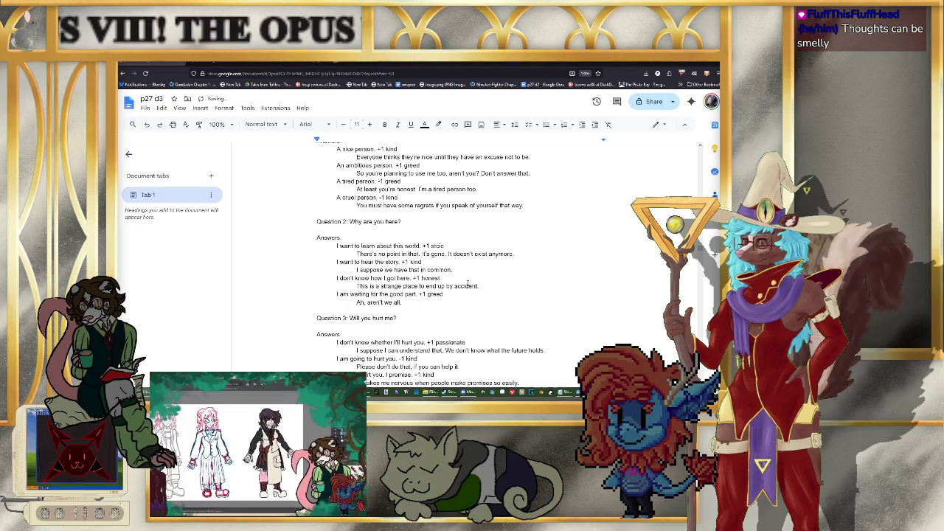
pyautogui.scroll(1, 467, 286)
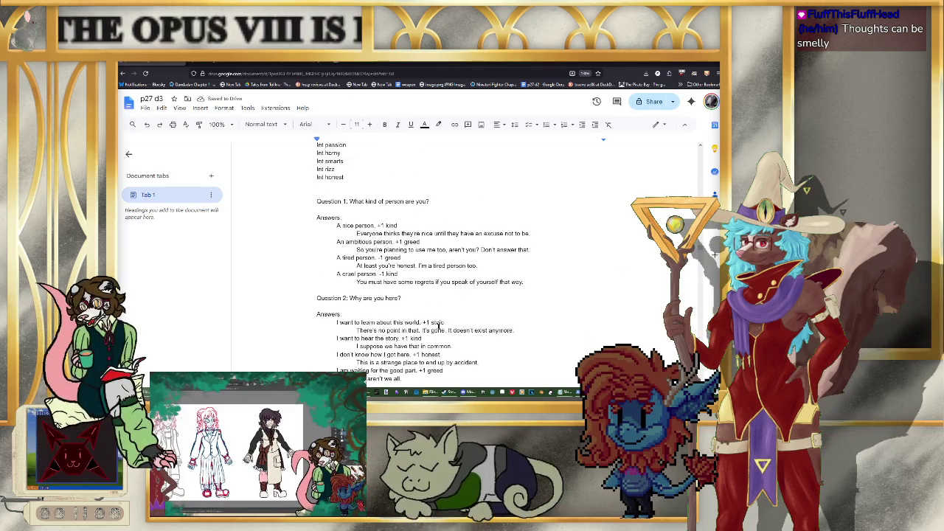
pyautogui.scroll(-1, 443, 324)
# Step: Change the 'learn about this world' answer's +1 stoic tag to +1 smarts
pyautogui.moveTo(453, 244); pyautogui.dragTo(428, 244)
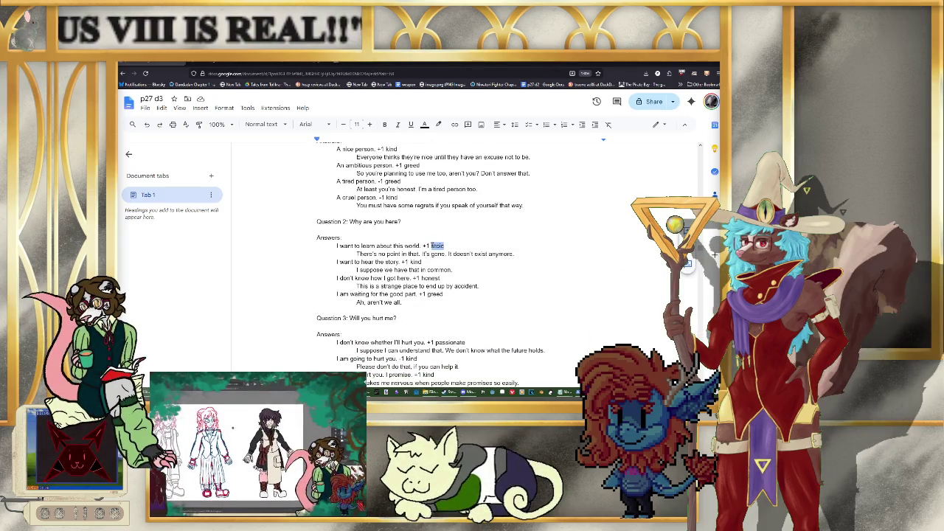
pyautogui.write('smarts')
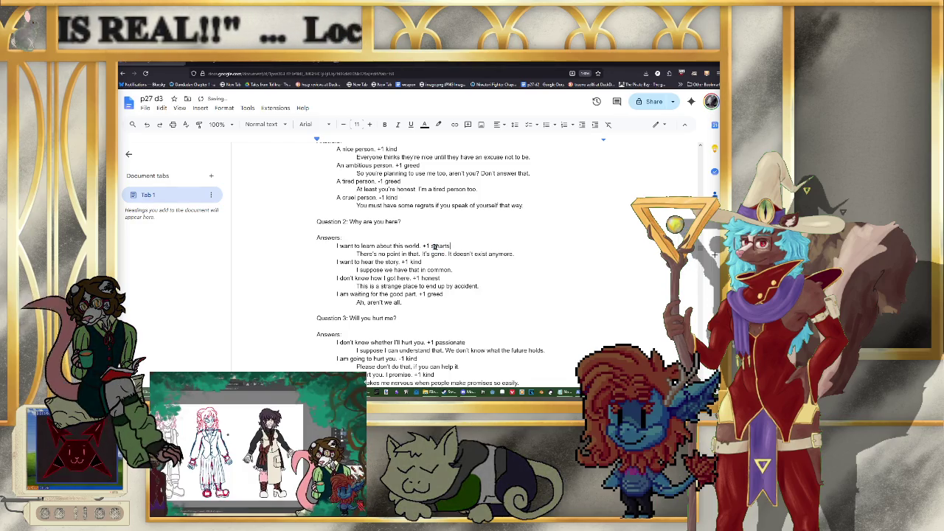
pyautogui.click(503, 297)
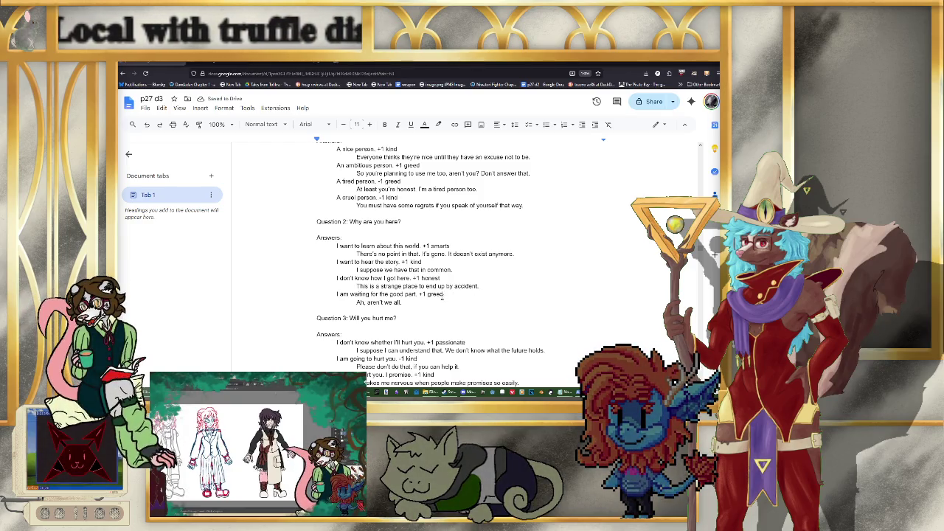
pyautogui.scroll(1, 442, 298)
pyautogui.scroll(1, 442, 297)
pyautogui.scroll(2, 443, 298)
pyautogui.scroll(-1, 439, 292)
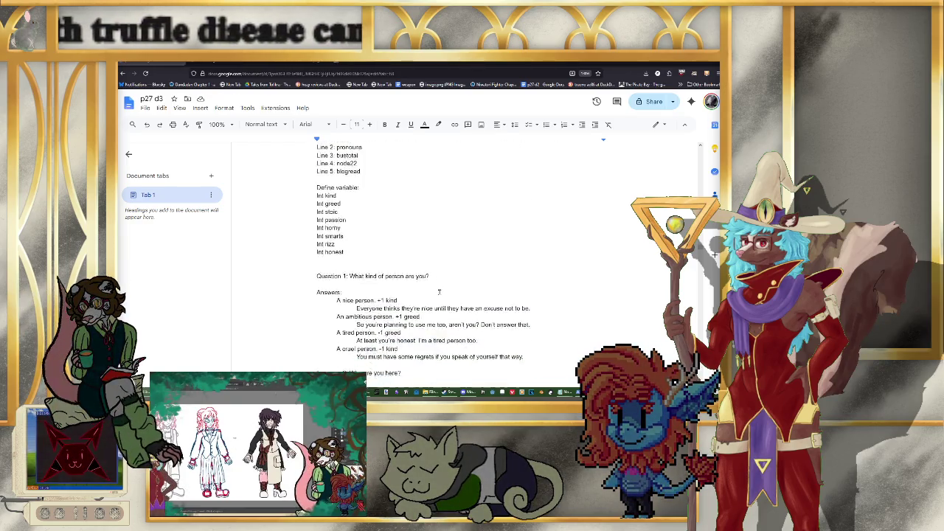
pyautogui.scroll(-3, 438, 293)
pyautogui.scroll(2, 448, 340)
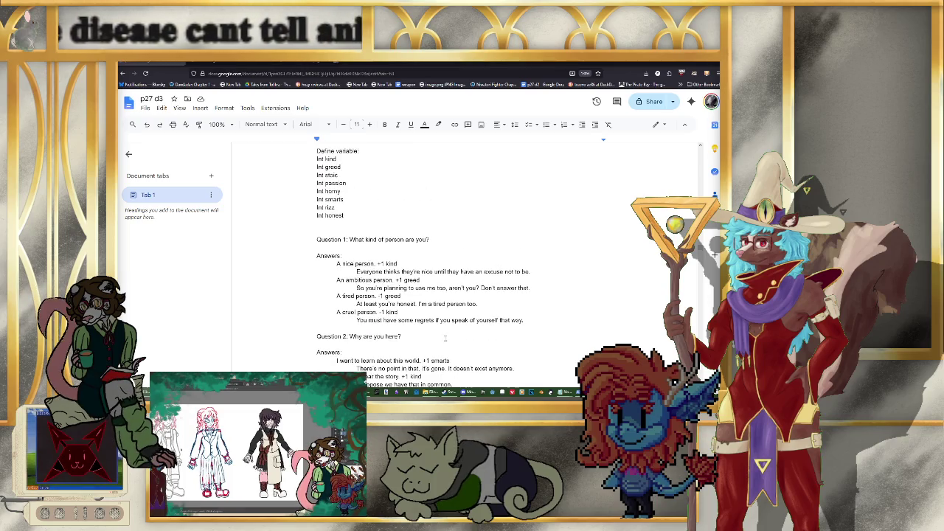